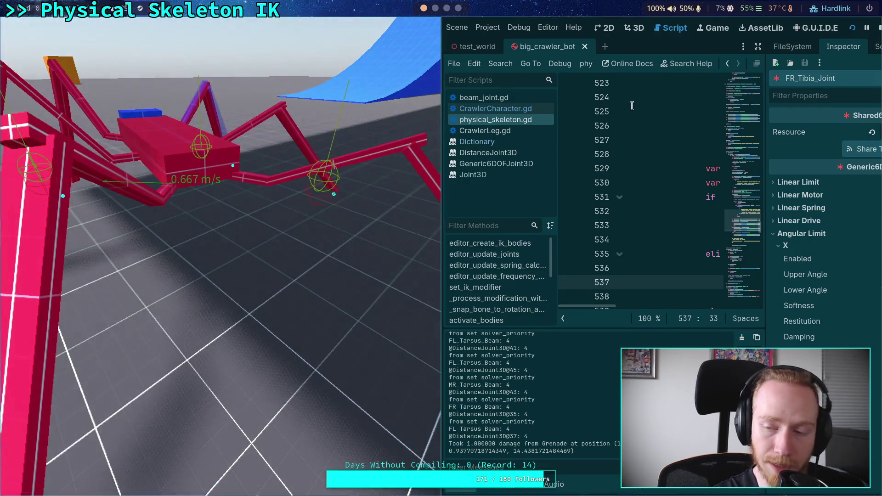
Stop the running game and collapse the front-right tibia, femur and tarsus branches in the Scene tree.
key("F8")
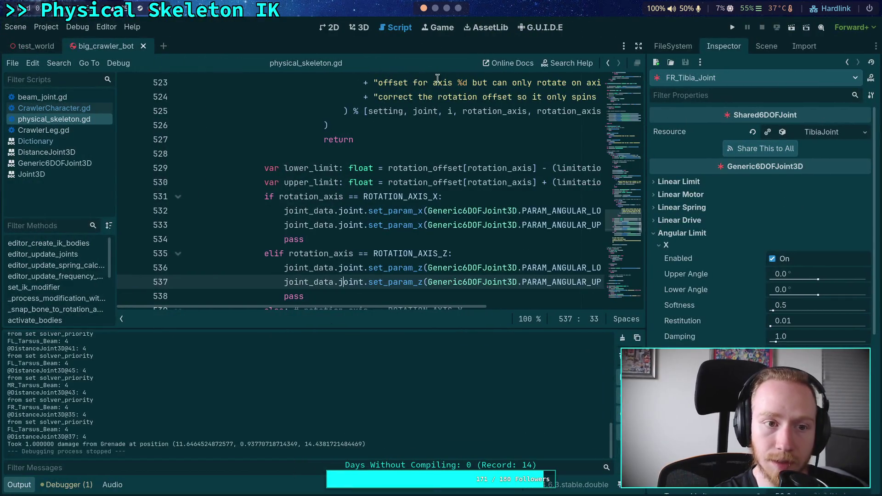
left_click(766, 46)
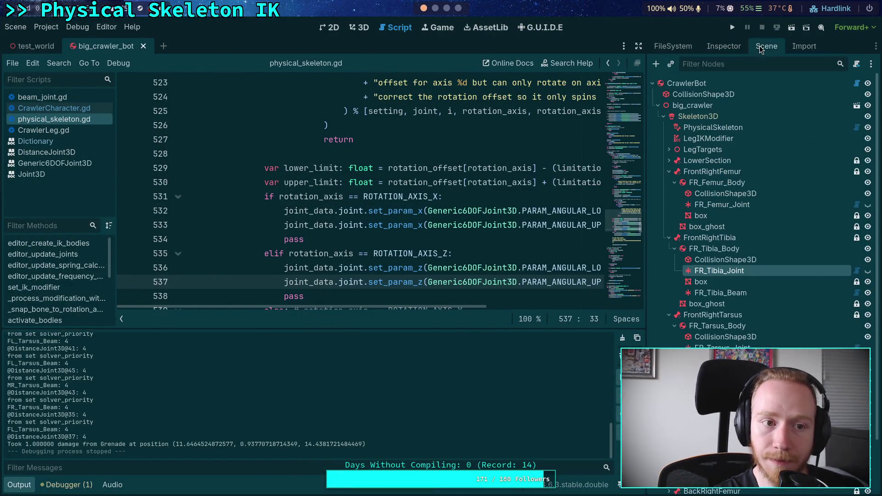
left_click(667, 237)
left_click(667, 171)
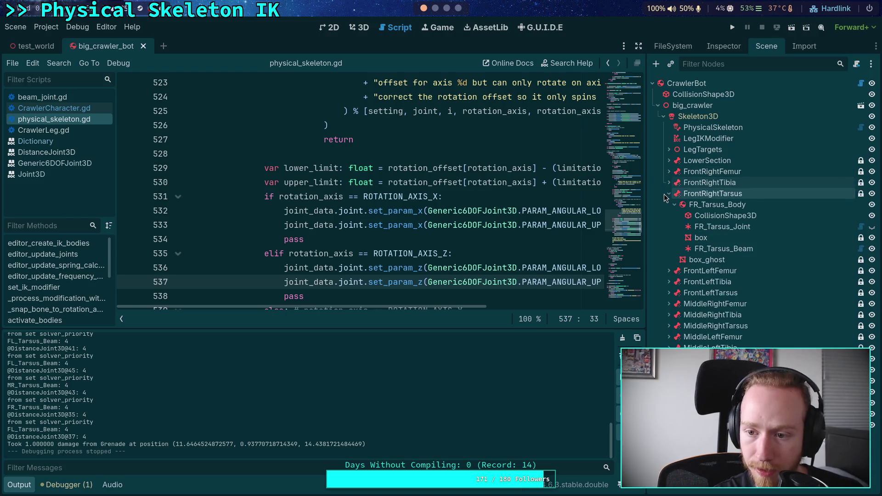
left_click(667, 194)
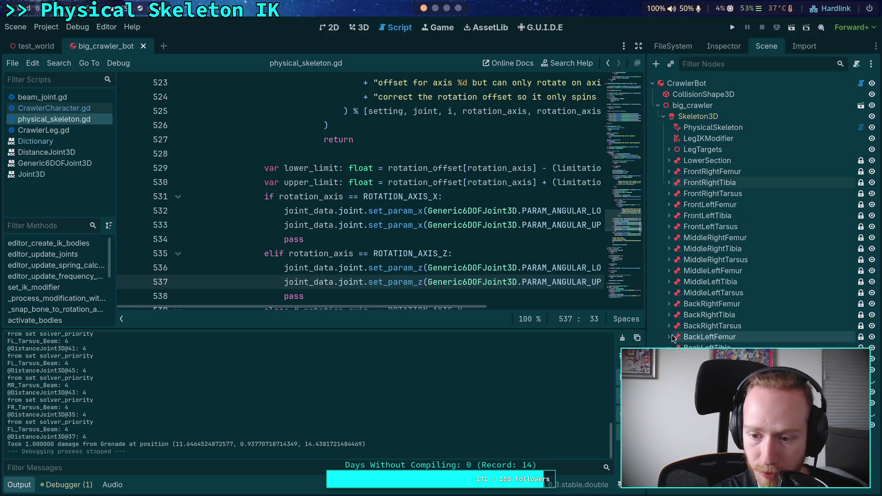
Expand the back-right, middle-left, middle-right, front-left and front-right tibia nodes.
left_click(669, 315)
left_click(668, 282)
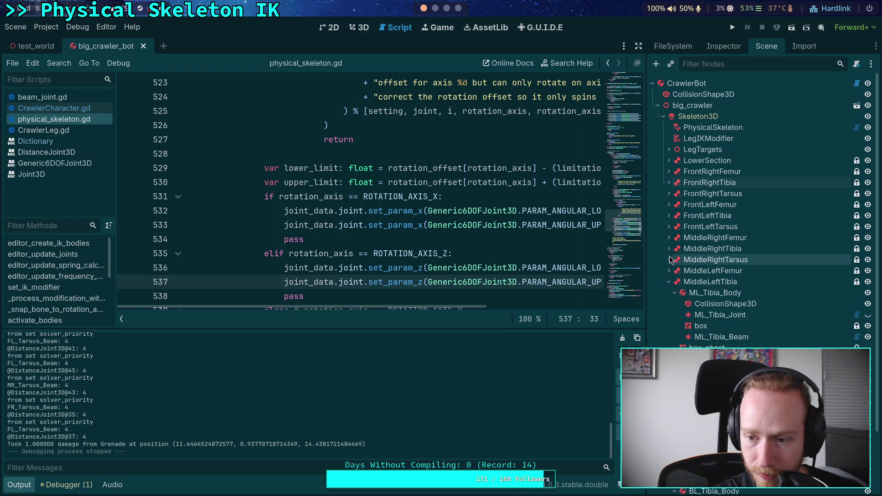
left_click(669, 248)
left_click(668, 216)
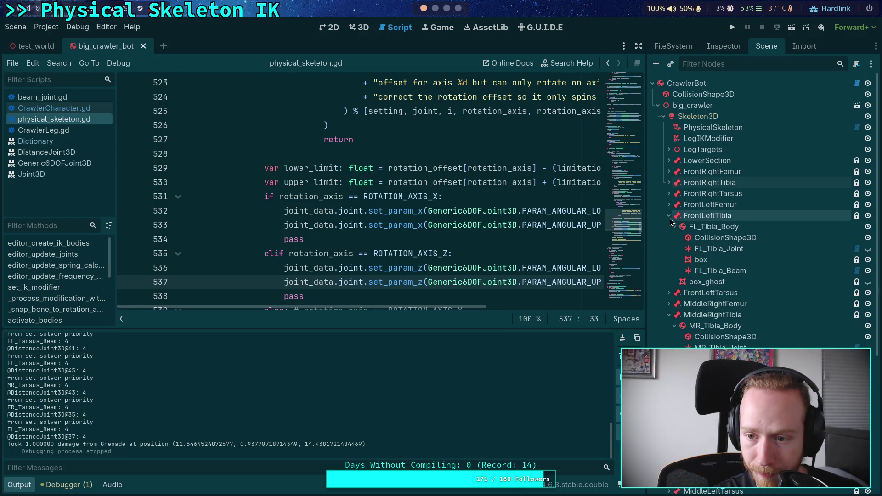
left_click(668, 183)
Show FR_Tibia_Beam's joint properties and view the crawler bot from top in the 3D workspace.
left_click(717, 46)
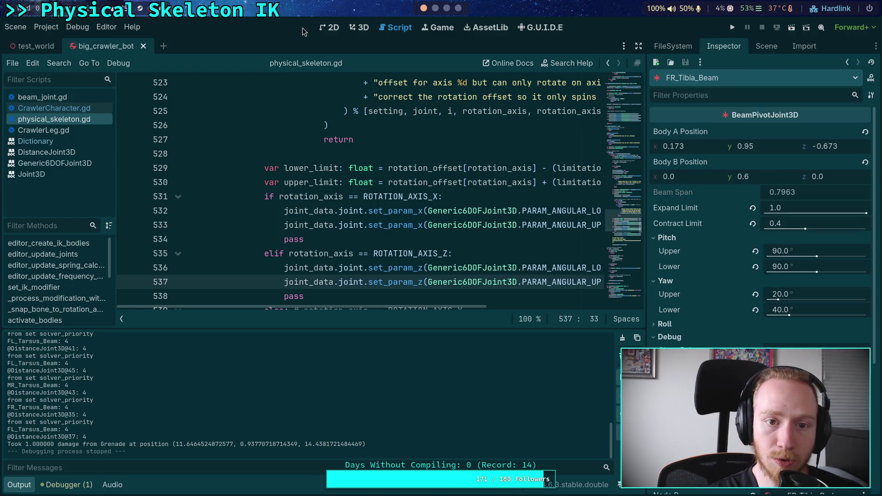
left_click(359, 27)
key("KP_7")
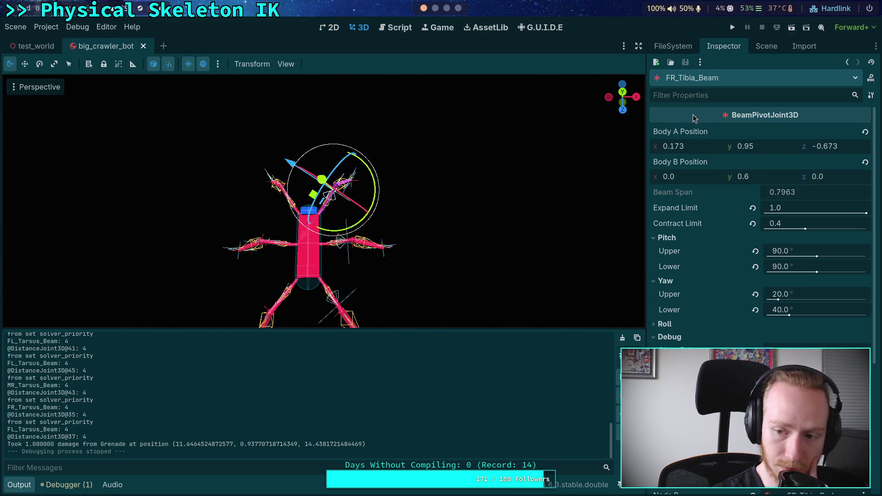
Inspect the back-left tibia joint and orbit the view around the crawler bot.
left_click(766, 46)
scroll(752, 257, "down", 5)
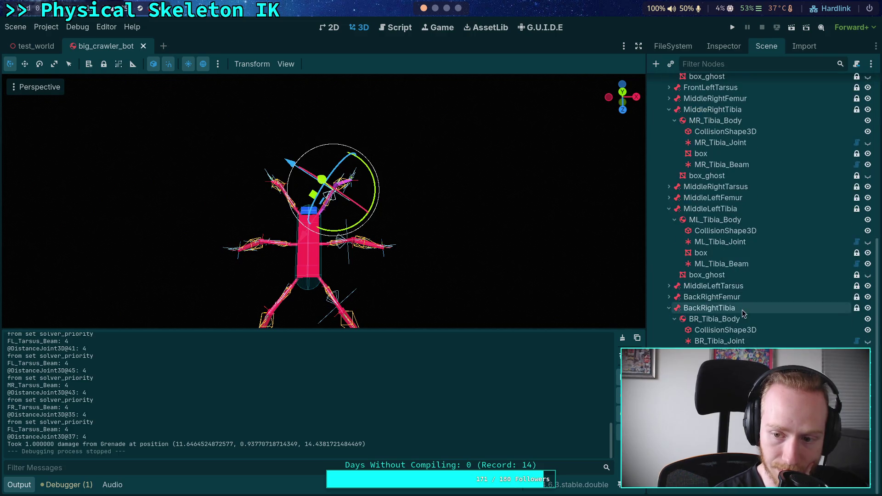
left_click(721, 440)
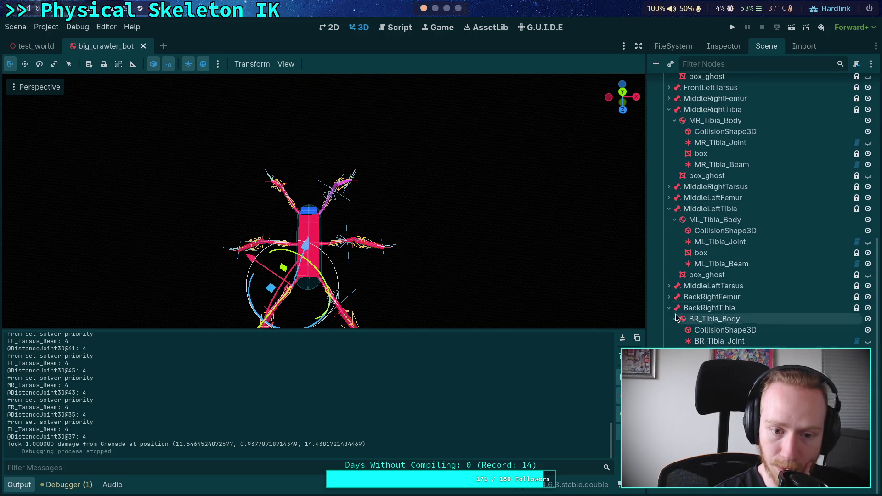
left_click(717, 51)
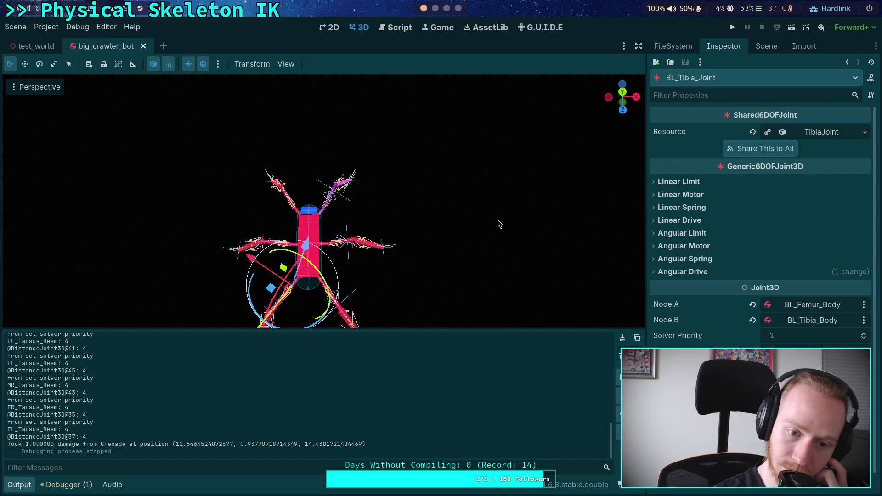
mouse_move(352, 227)
left_mouse_down()
mouse_move(351, 215)
mouse_move(542, 216)
mouse_move(604, 187)
left_mouse_up()
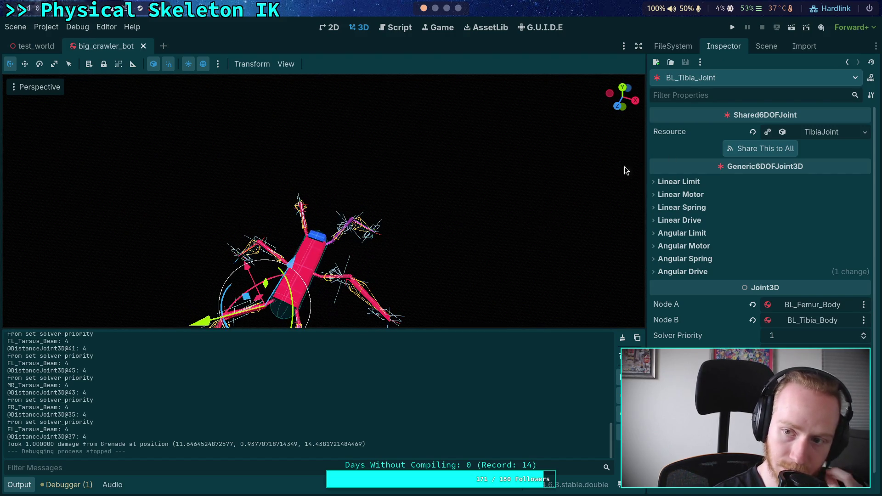
left_click(766, 46)
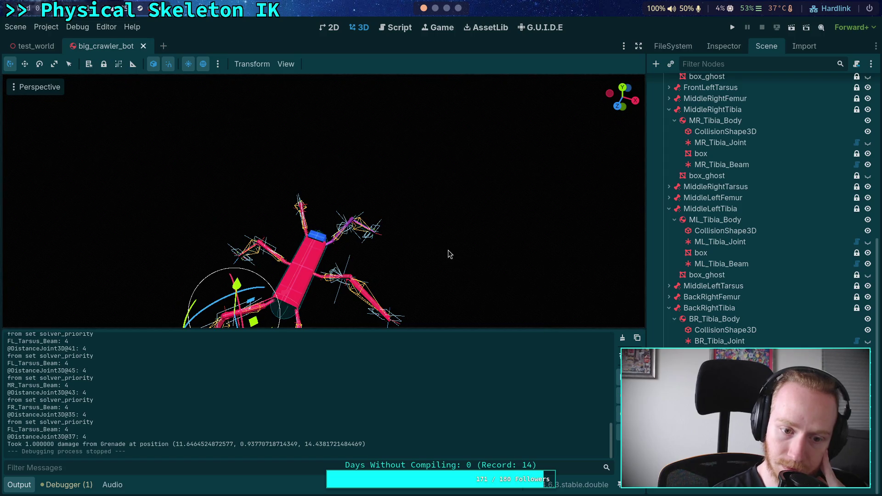
left_click_drag(450, 252, 466, 270)
scroll(466, 270, "up", 5)
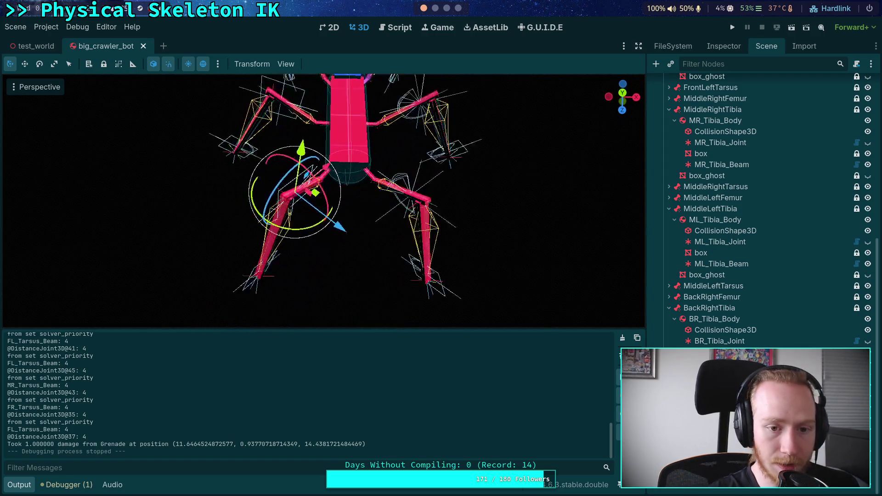
Open FL_Tibia_Beam's yaw limits and set the upper limit to 30°.
left_click(742, 46)
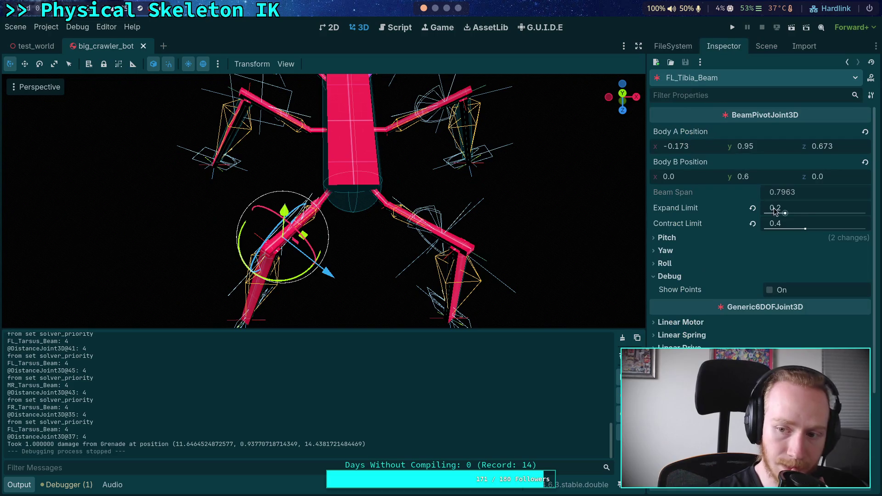
left_click(688, 263)
left_click(686, 263)
left_click(669, 239)
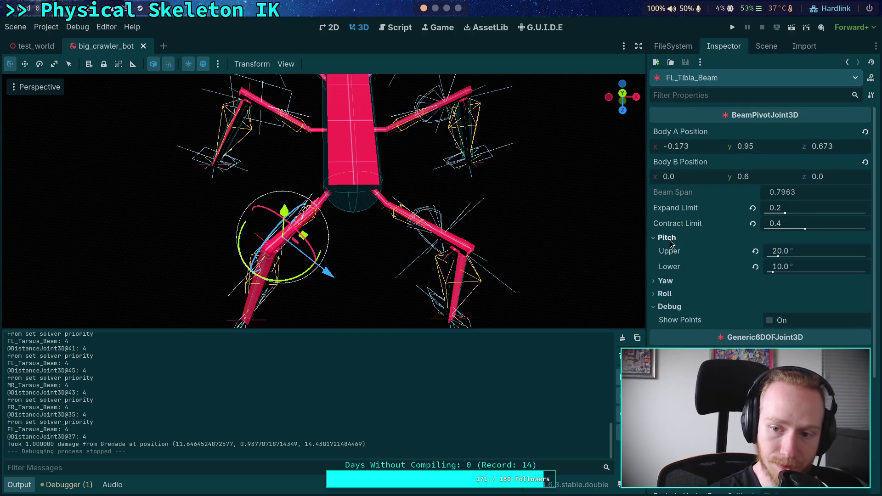
left_click(670, 238)
left_click(666, 250)
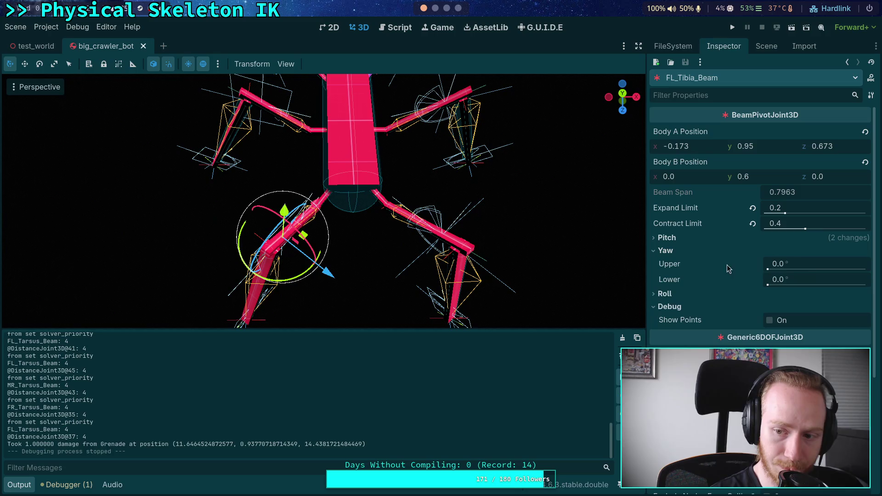
left_click(807, 259)
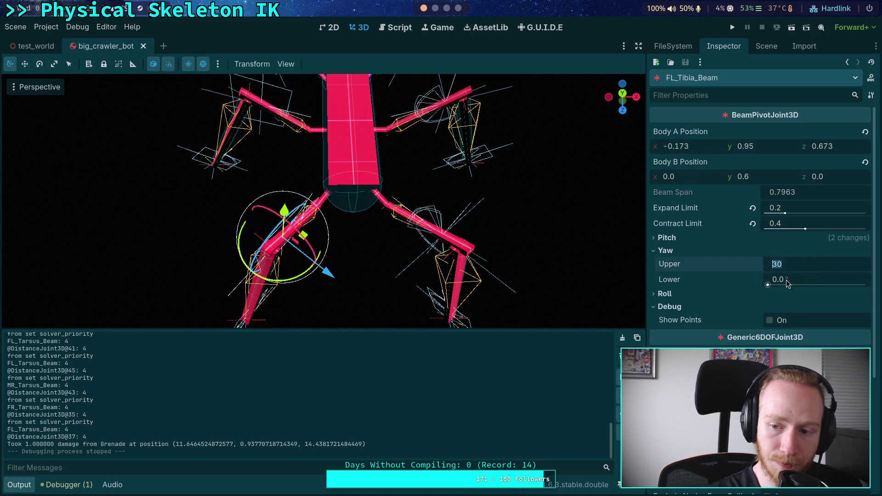
type("30")
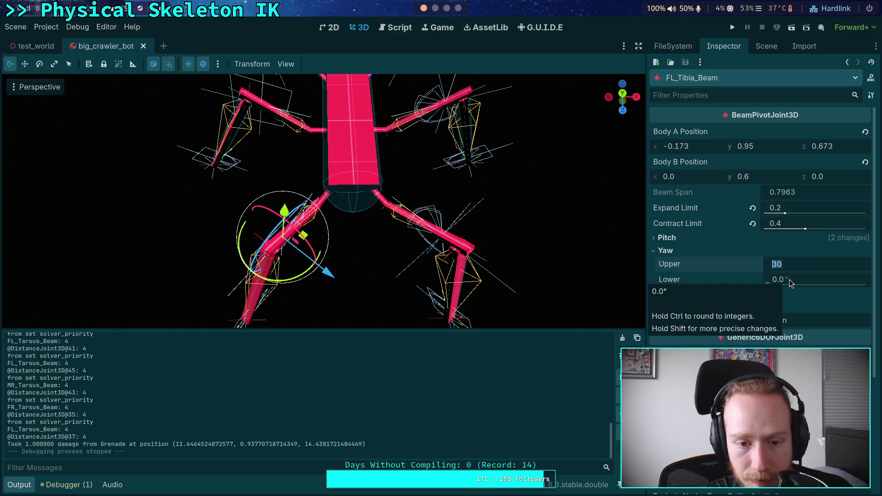
key("Return")
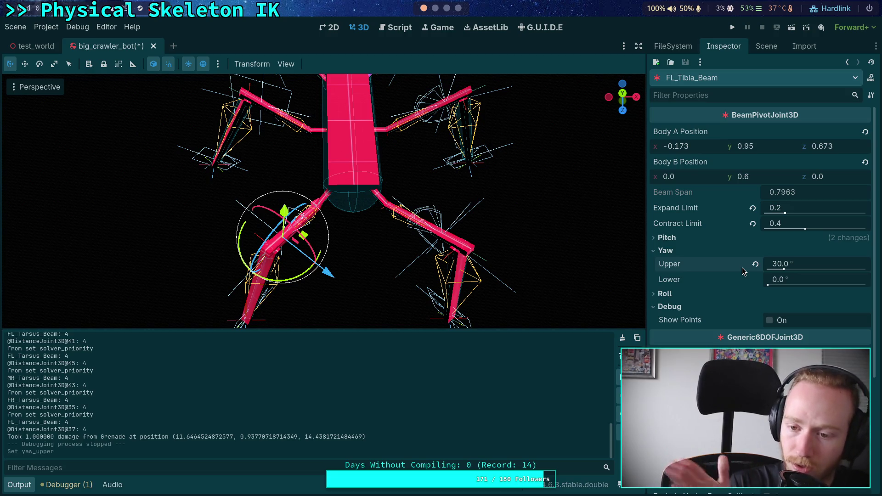
Change FL_Tibia_Beam's yaw limits to 20° upper and 40° lower.
left_click(788, 264)
type("3")
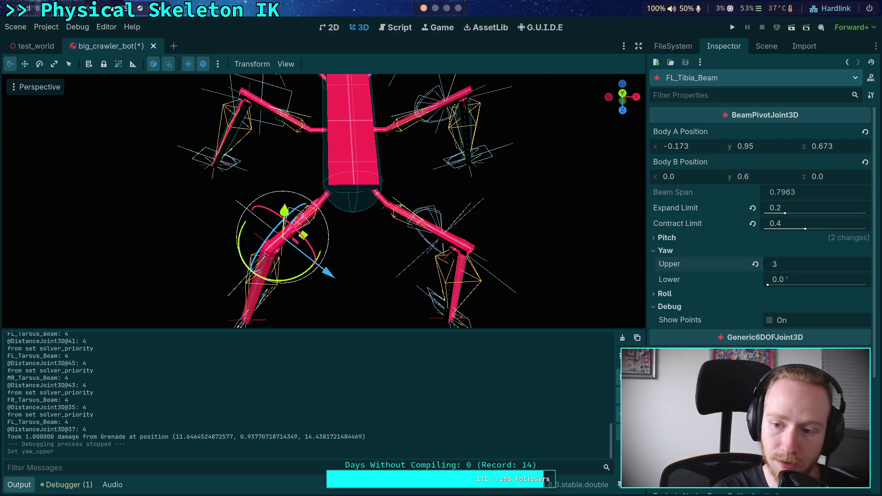
key("Return")
left_click(783, 284)
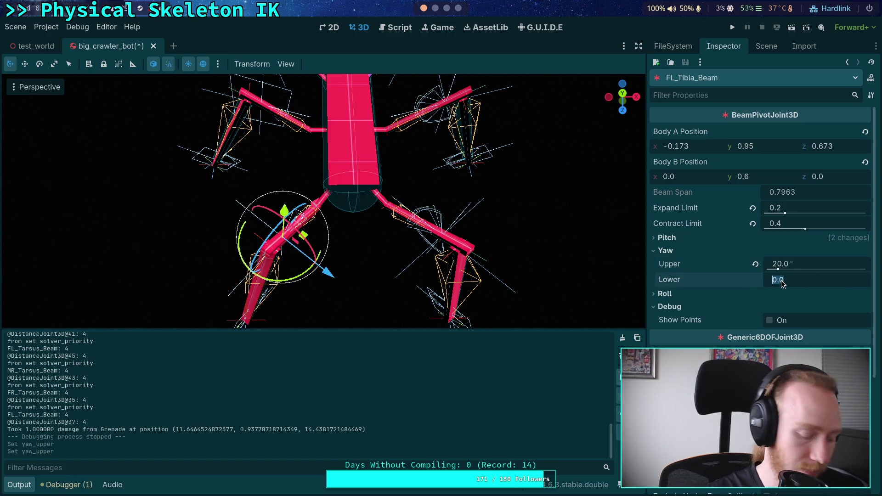
type("40")
key("Return")
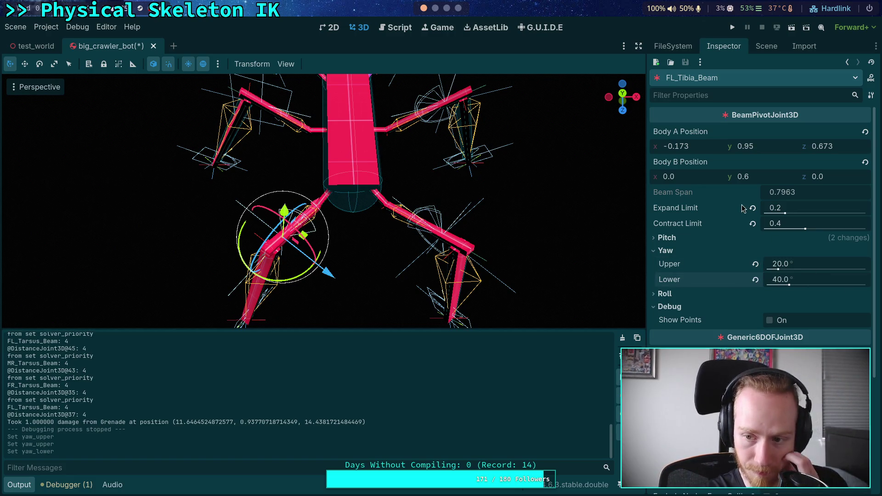
left_click(758, 50)
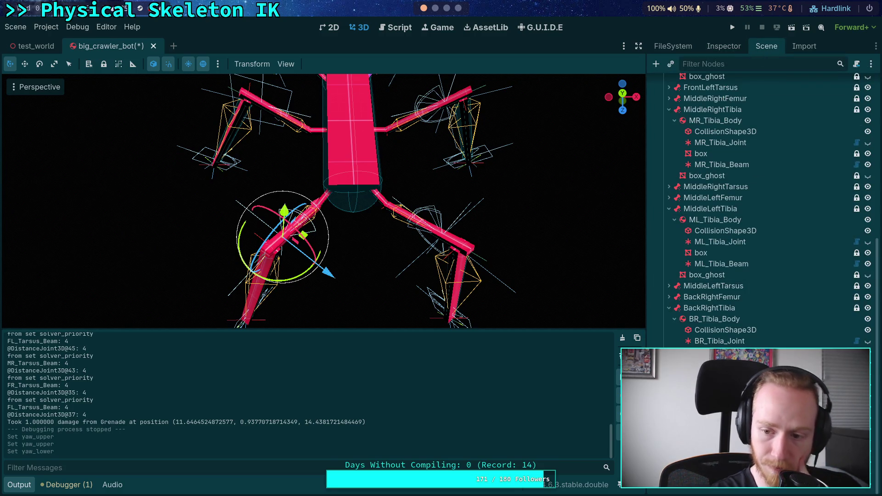
Set BR_Tibia_Beam's yaw limits to 40° upper and 20° lower.
left_click(721, 351)
left_click(724, 45)
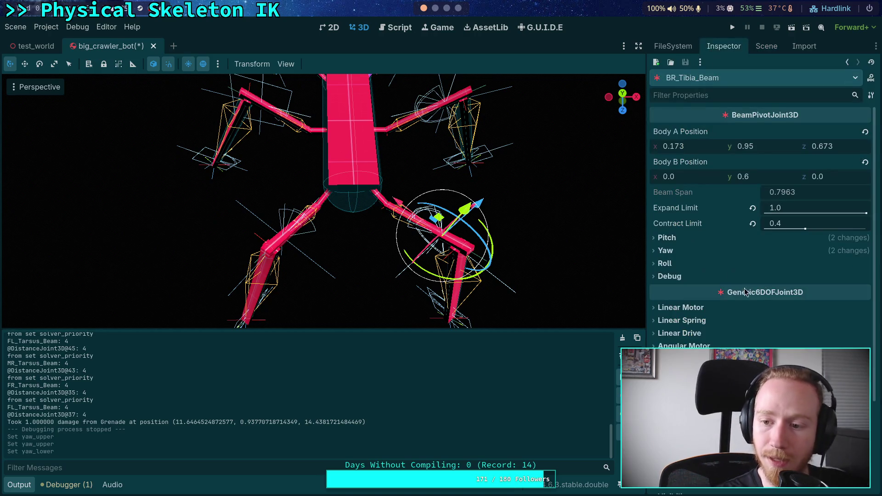
left_click(671, 252)
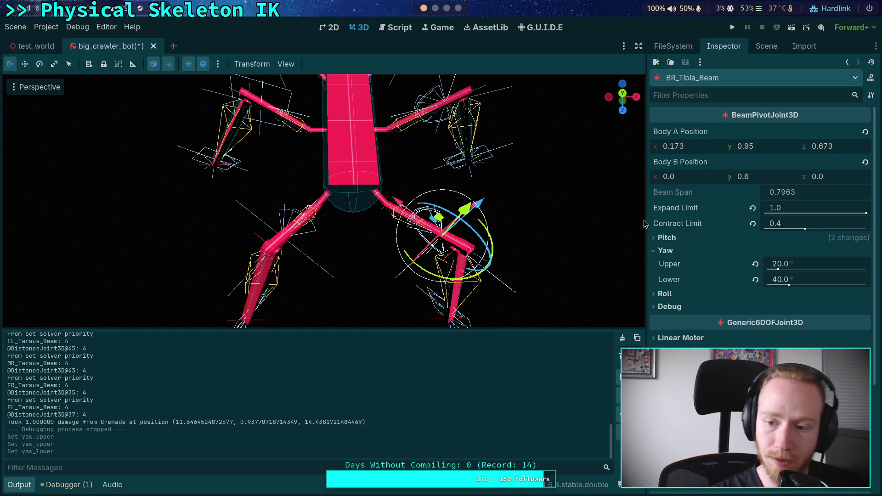
left_click(780, 265)
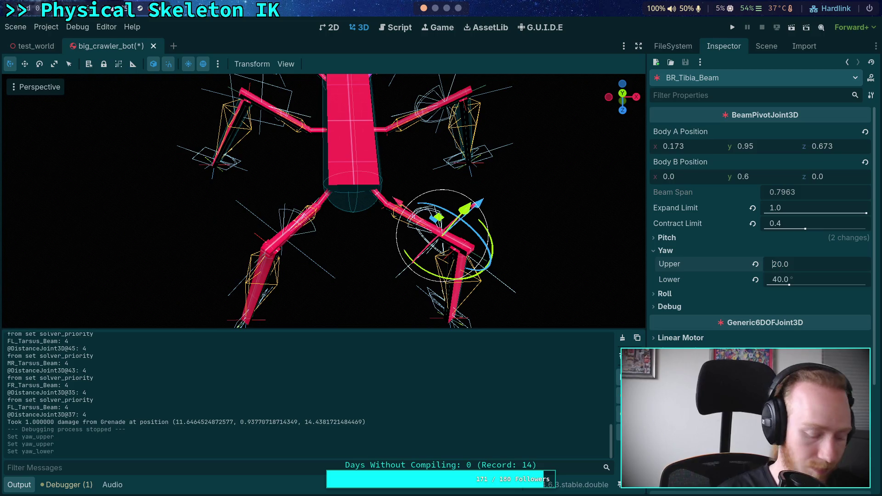
type("40")
key("Return")
left_click(778, 280)
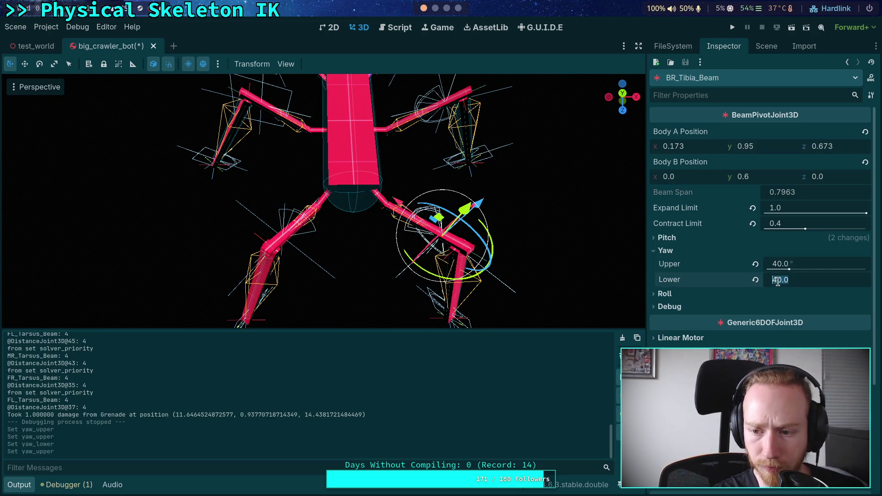
type("20")
key("Return")
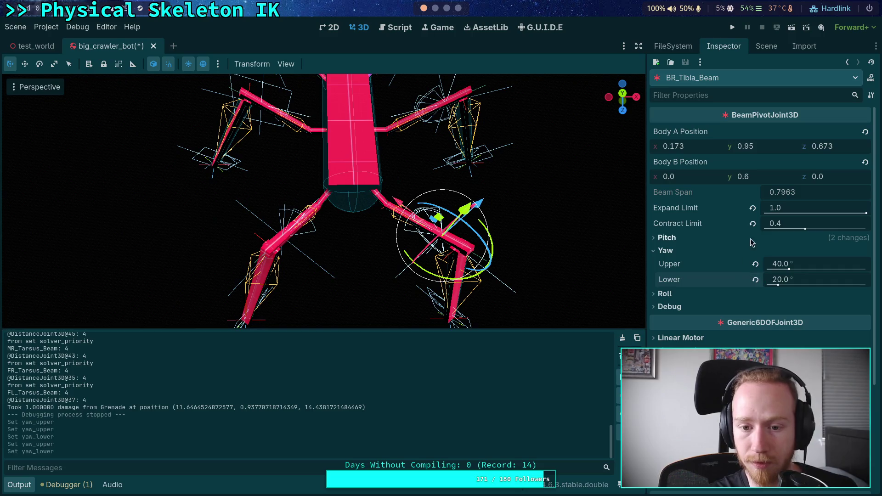
Select ML_Tibia_Beam in top view and set its yaw limits to 30° upper and lower.
left_click(764, 46)
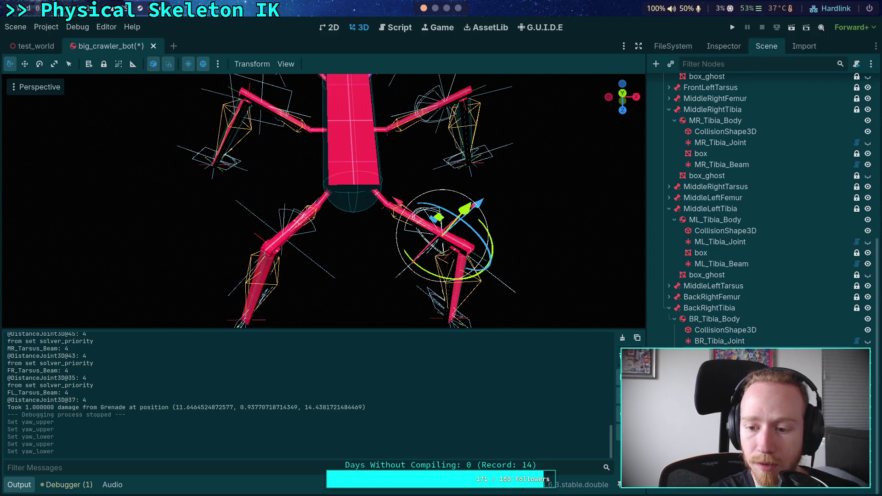
left_click(721, 263)
key("KP_7")
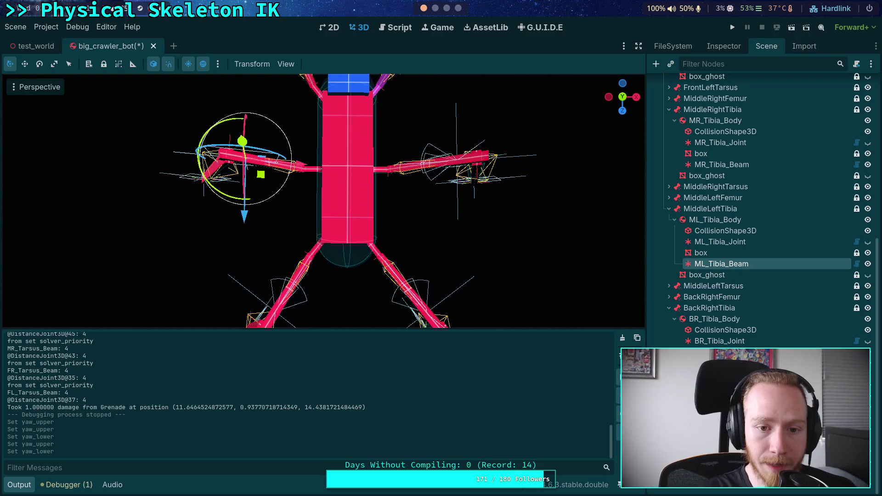
left_click(724, 46)
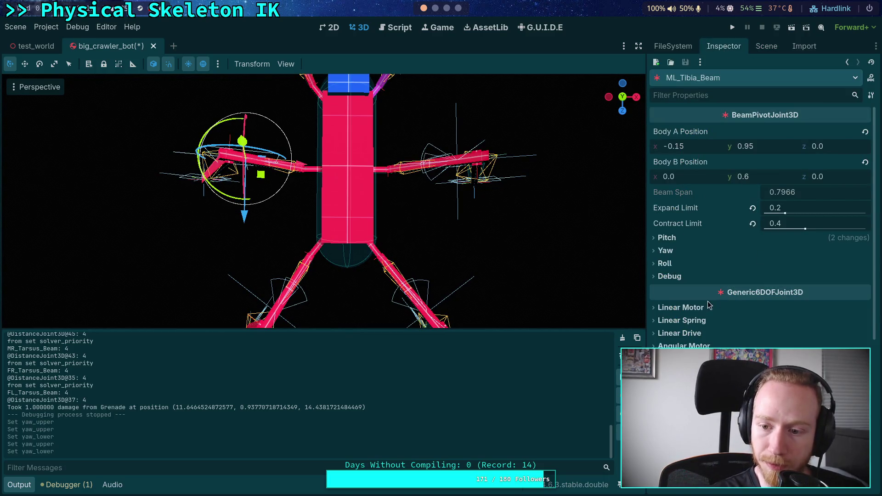
left_click(664, 263)
left_click(673, 263)
left_click(671, 238)
left_click(671, 237)
left_click(666, 250)
left_click(809, 264)
type("30")
left_click(824, 280)
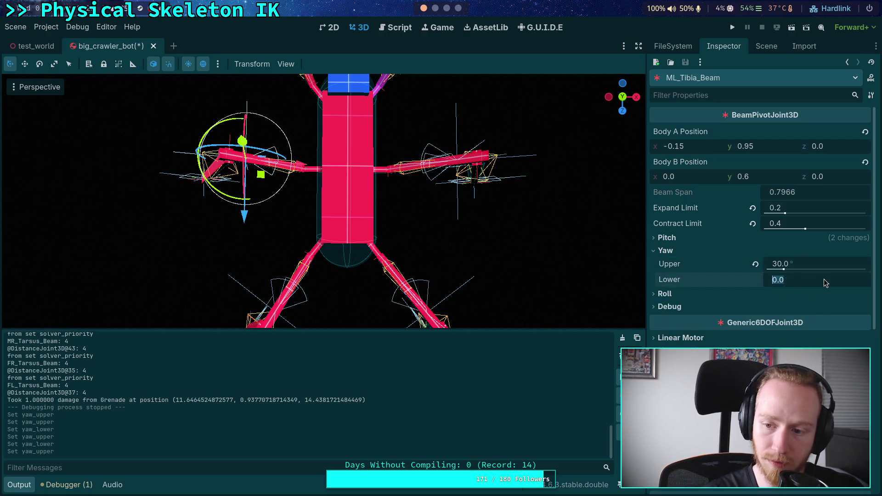
key("Return")
Set MR_Tibia_Beam's yaw limits to 30° upper and 30° lower.
left_click(766, 46)
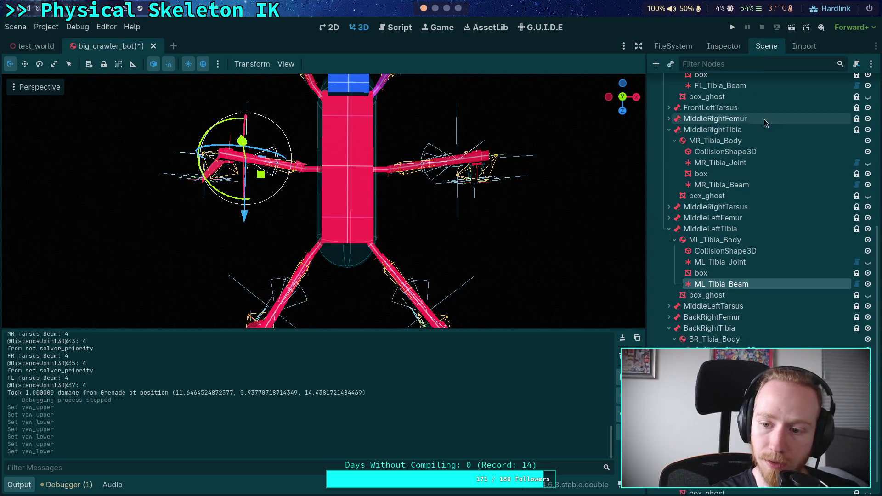
left_click(721, 184)
left_click(739, 45)
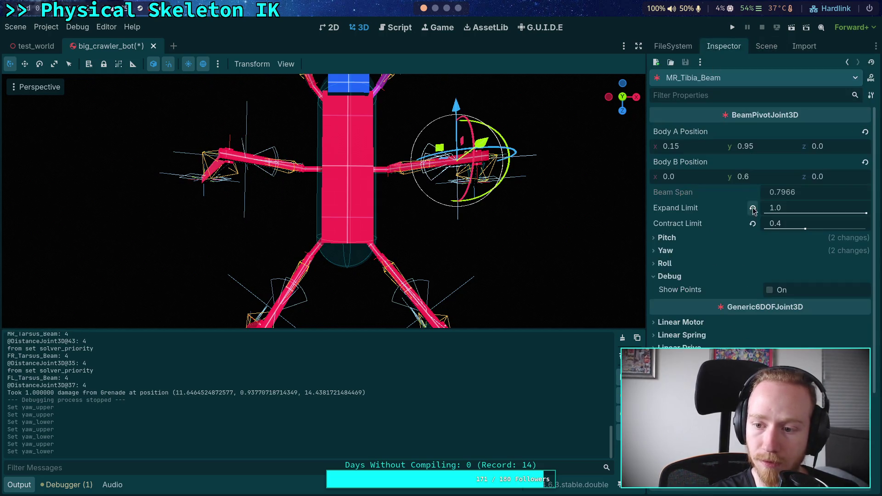
left_click(685, 252)
left_click(799, 265)
type("30")
left_click(806, 276)
type("30")
key("Return")
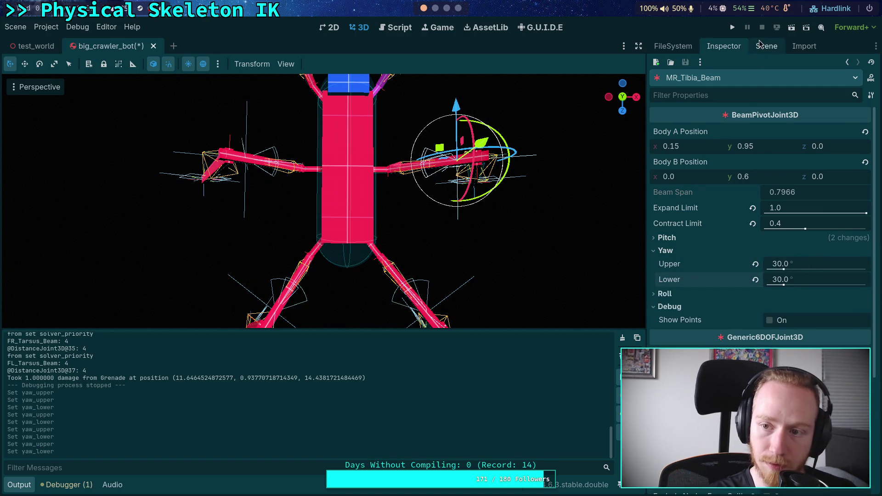
left_click(758, 44)
Select FL_Tibia_Beam from top view and expand its yaw limits.
left_click(720, 185)
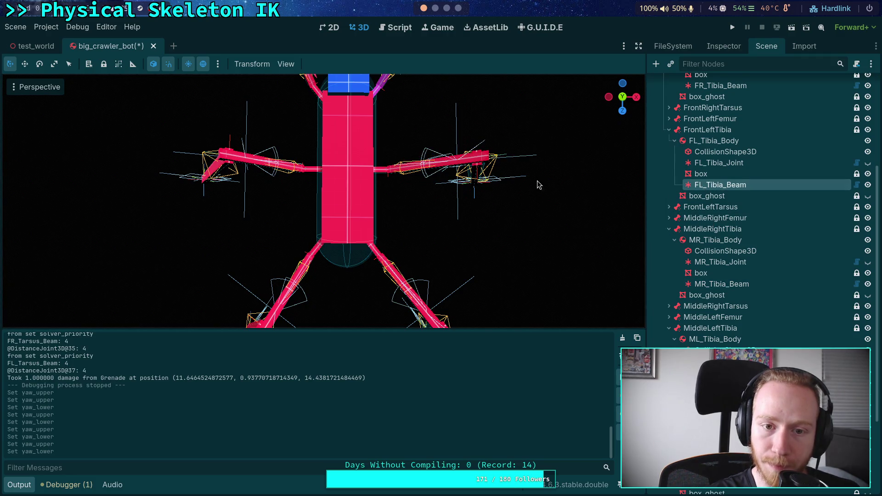
left_click(622, 97)
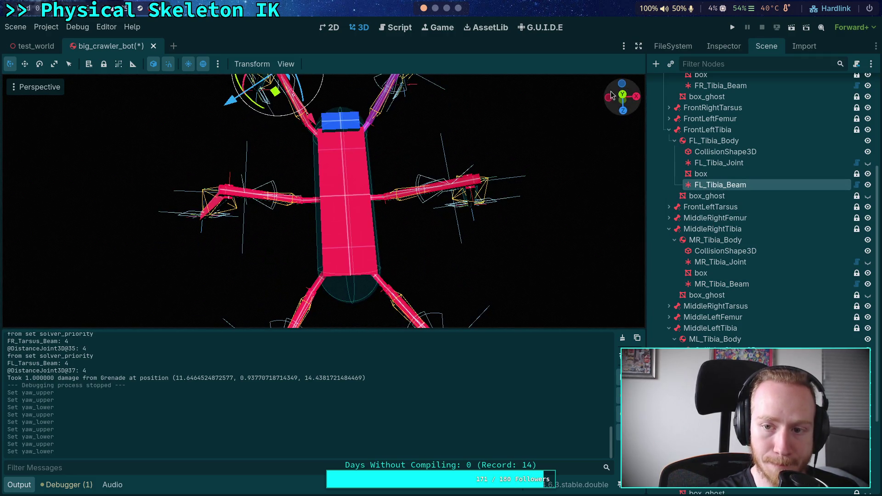
scroll(472, 197, "up", 3)
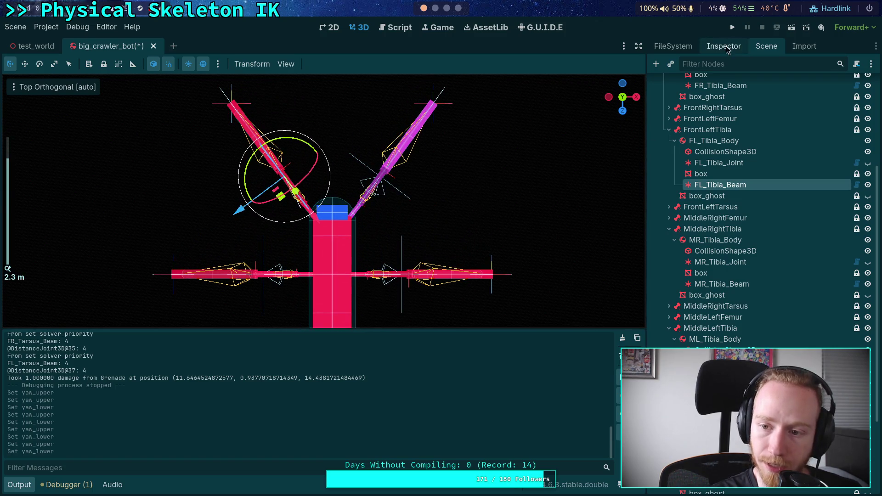
left_click(723, 52)
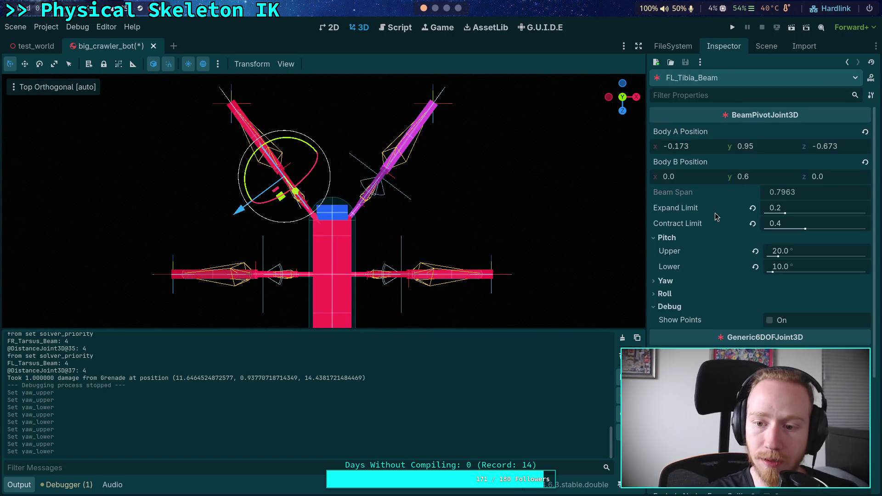
left_click(665, 281)
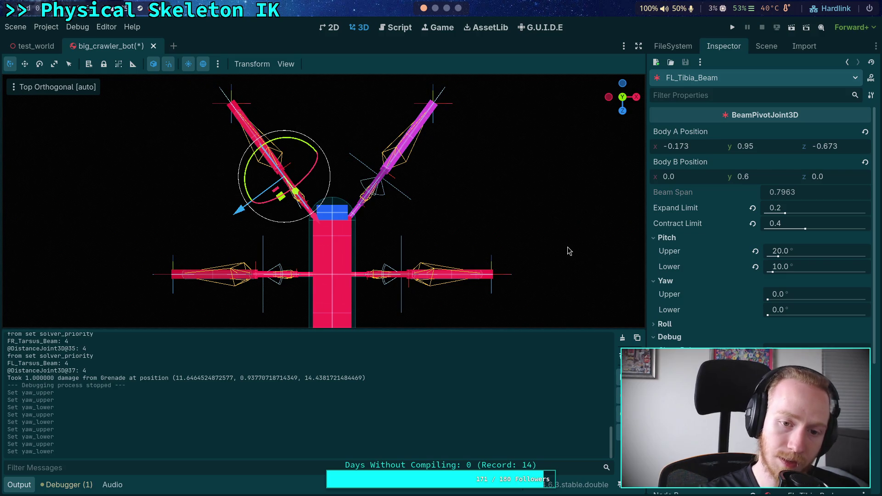
Set FL_Tibia_Beam's yaw to 40° upper and 20° lower, undoing a stray pitch edit.
left_click(813, 248)
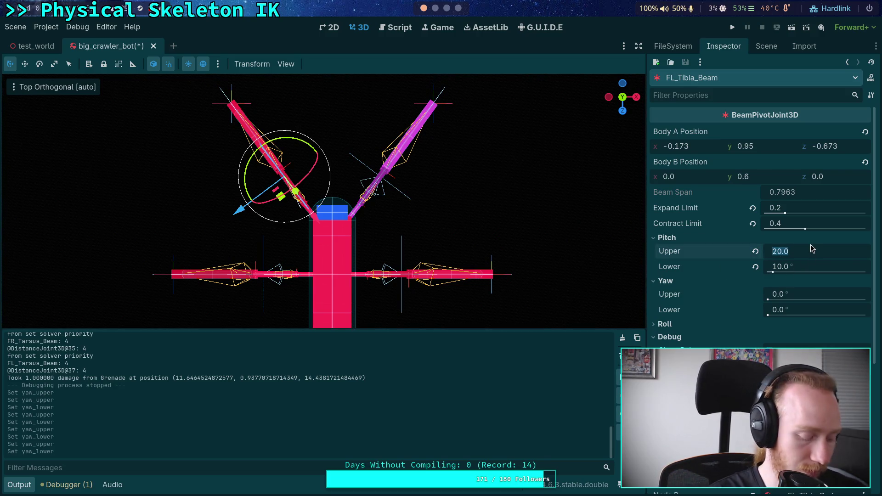
type("40")
key("Return")
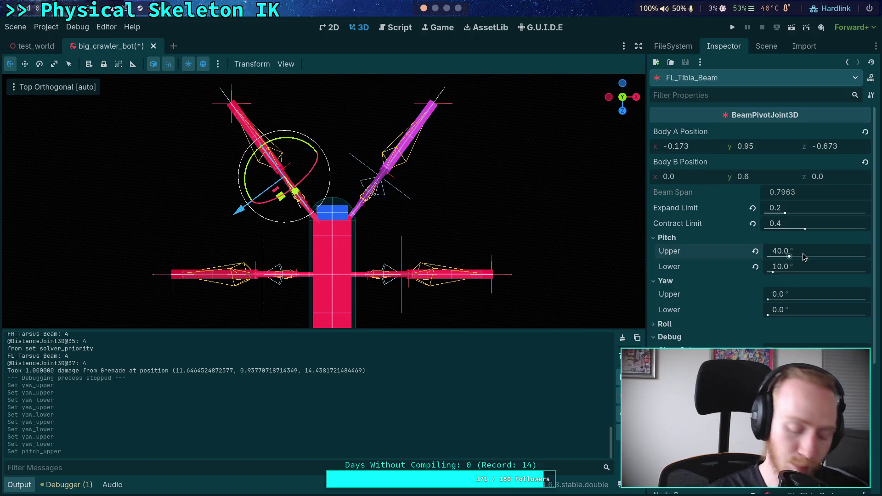
key("ctrl+z")
left_click(804, 295)
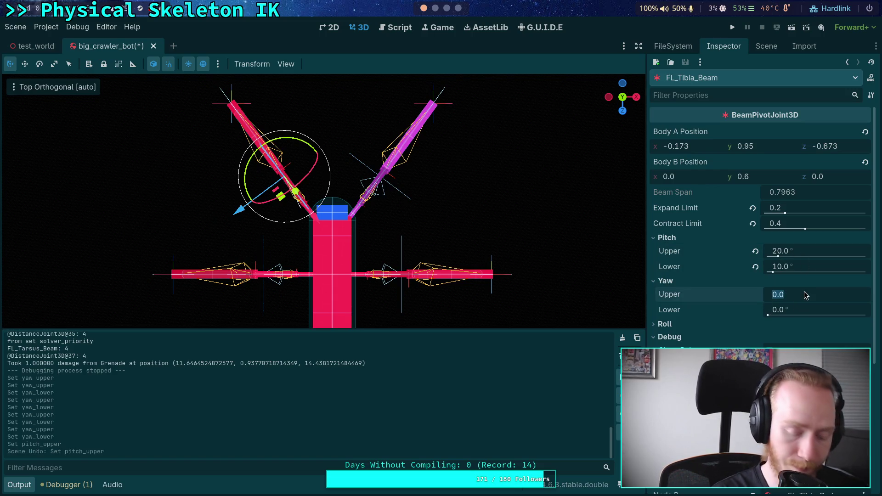
type("40")
key("Return")
left_click(816, 311)
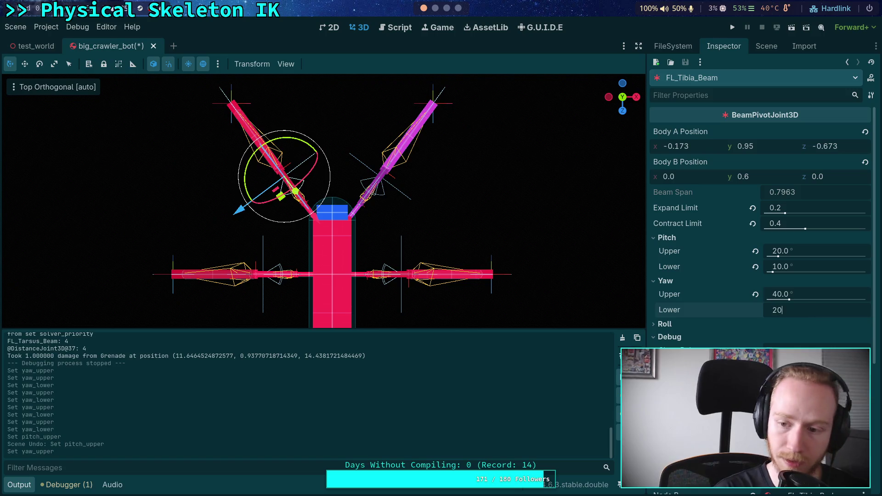
key("Return")
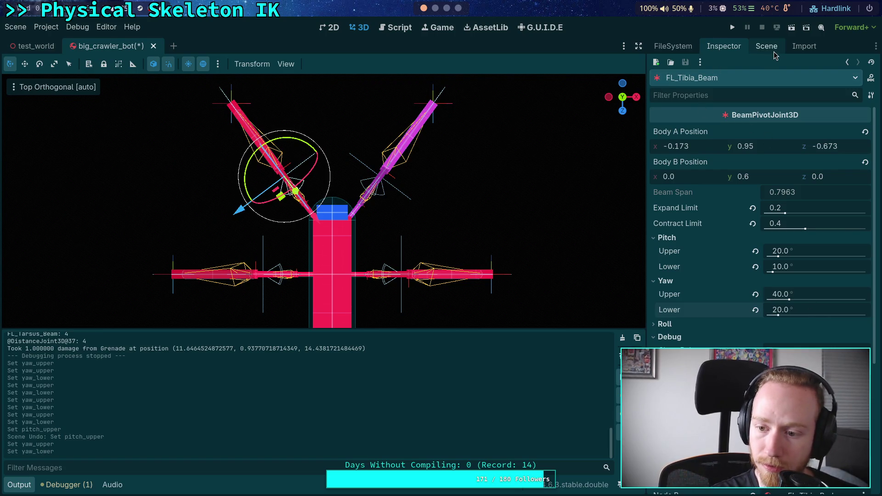
Select the FR_Tibia_Beam joint and show its properties.
left_click(774, 52)
left_click(724, 189)
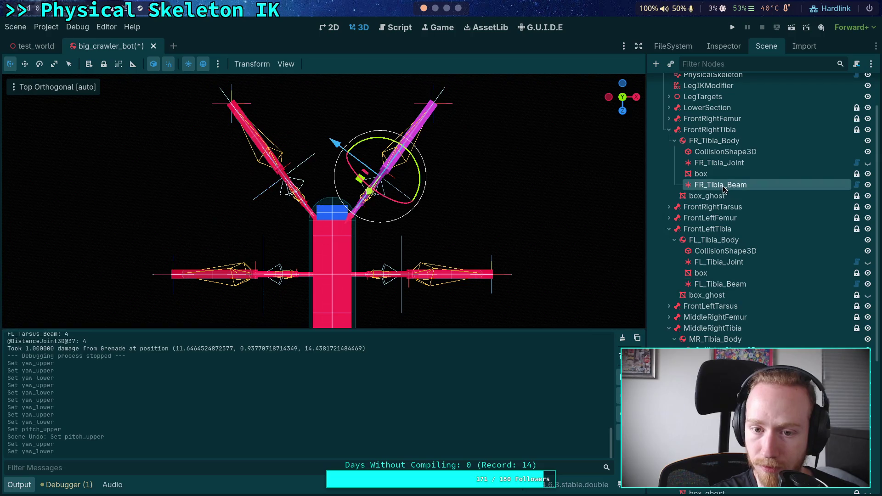
left_click(724, 49)
Run the game to test the crawler bot's adjusted leg joints, then stop it.
left_click(733, 27)
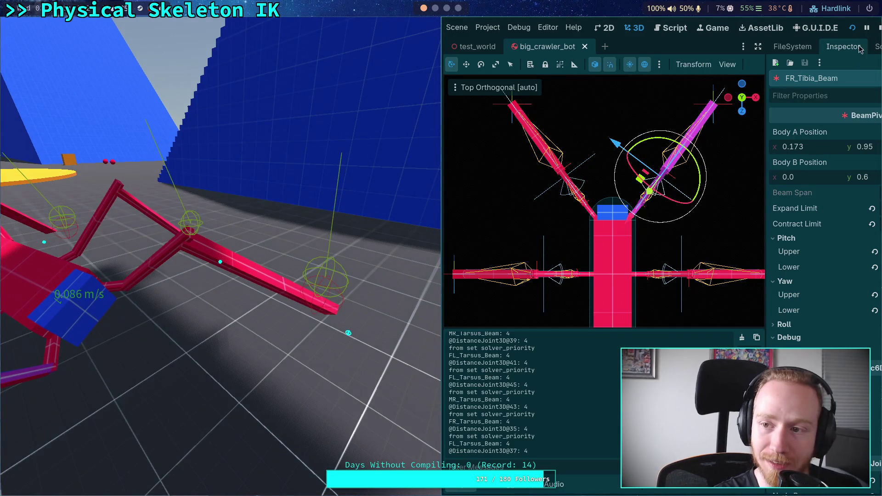
left_click(879, 28)
Open grenade.tscn, check its RigidBody3D at 4.0 kg mass, and test-run the game.
left_click(766, 46)
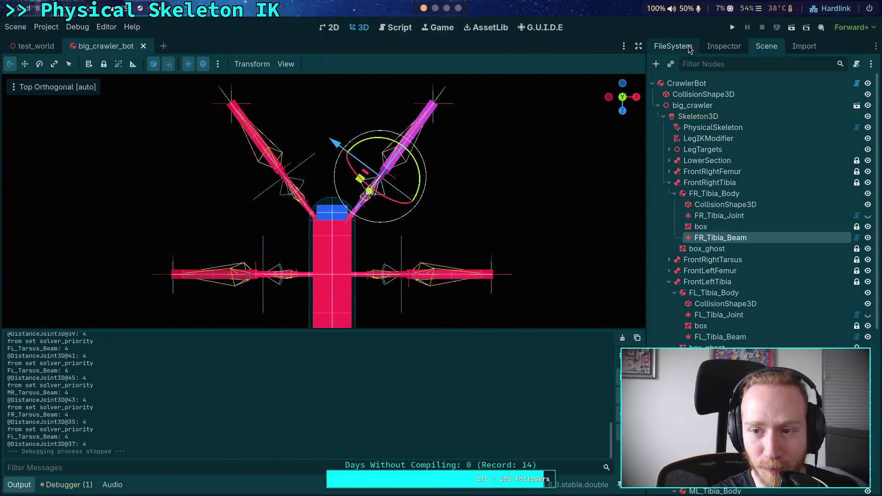
left_click(672, 46)
key("Return")
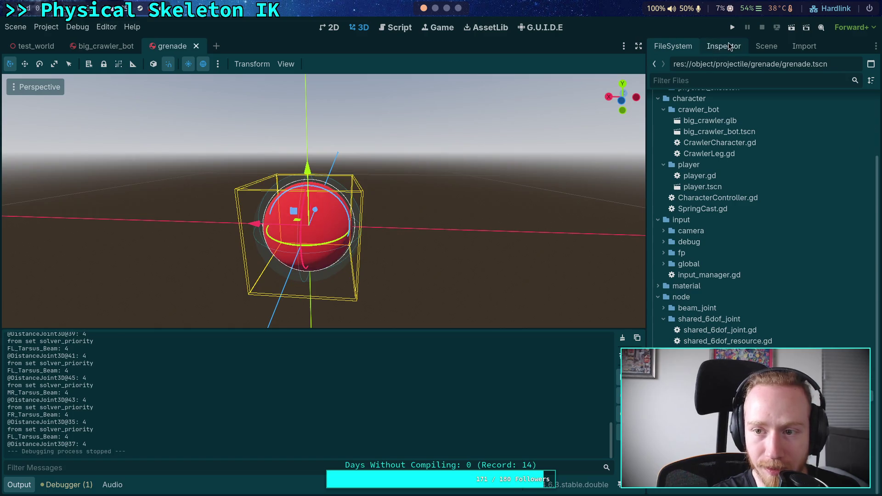
left_click(724, 45)
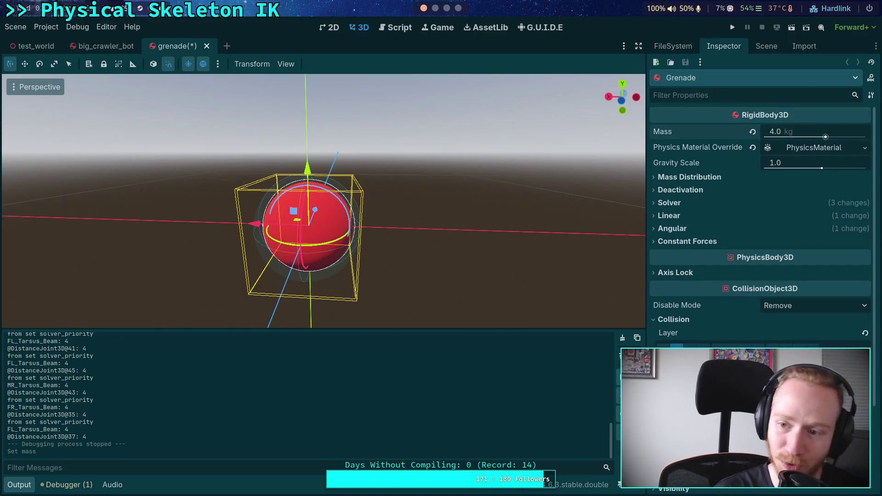
left_click(732, 28)
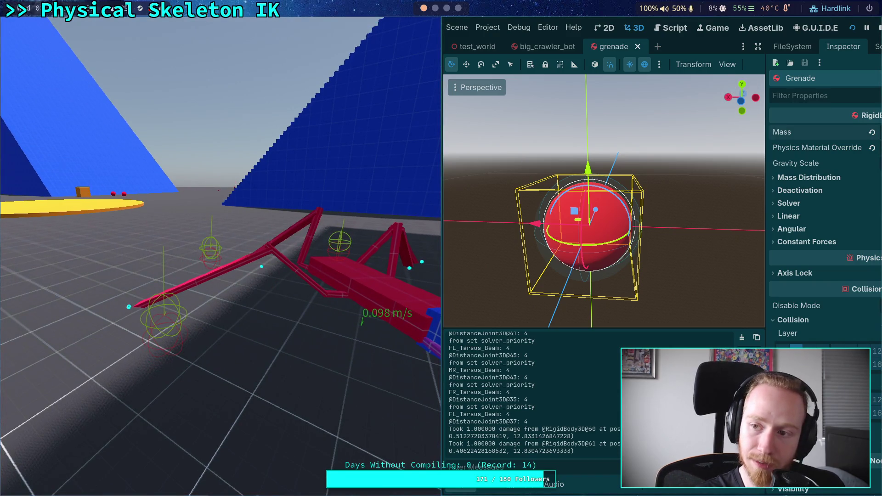
key("Escape")
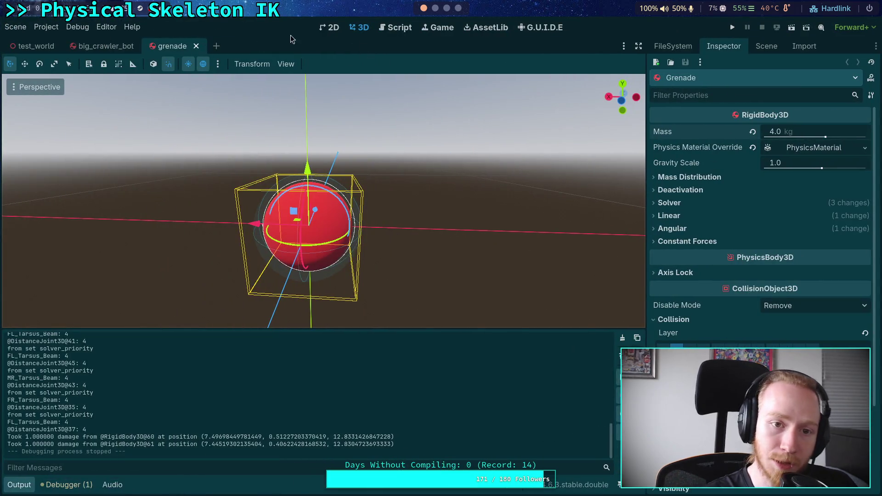
Delete the commented-out 'Rigid joints attempt' block in physical_skeleton.gd.
left_click(396, 27)
left_click(34, 489)
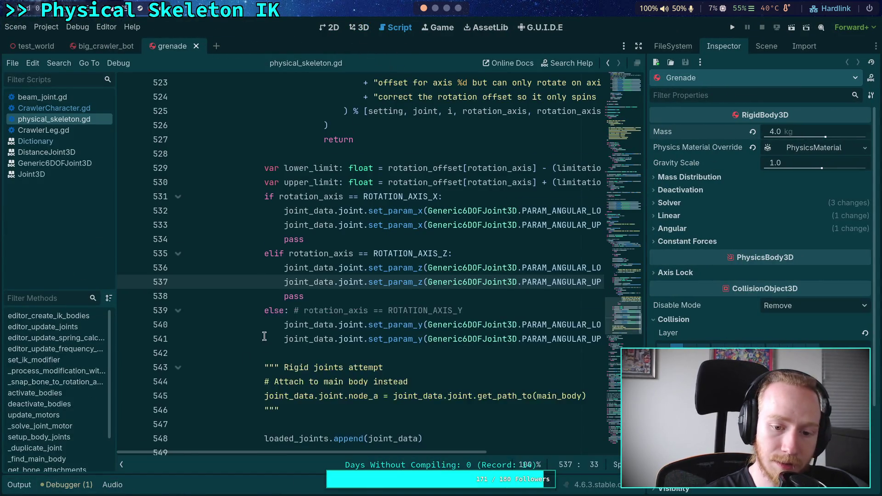
scroll(265, 335, "down", 10)
scroll(265, 334, "up", 5)
scroll(264, 335, "up", 3)
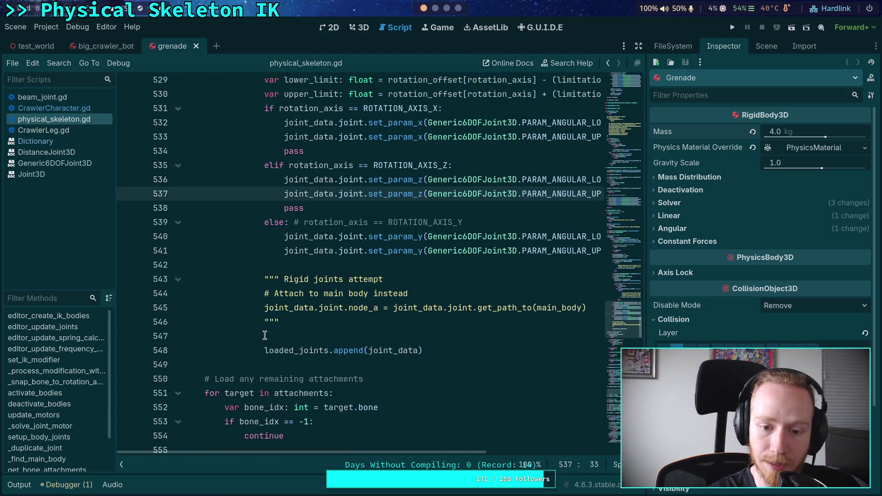
left_click(296, 325)
scroll(296, 324, "up", 20)
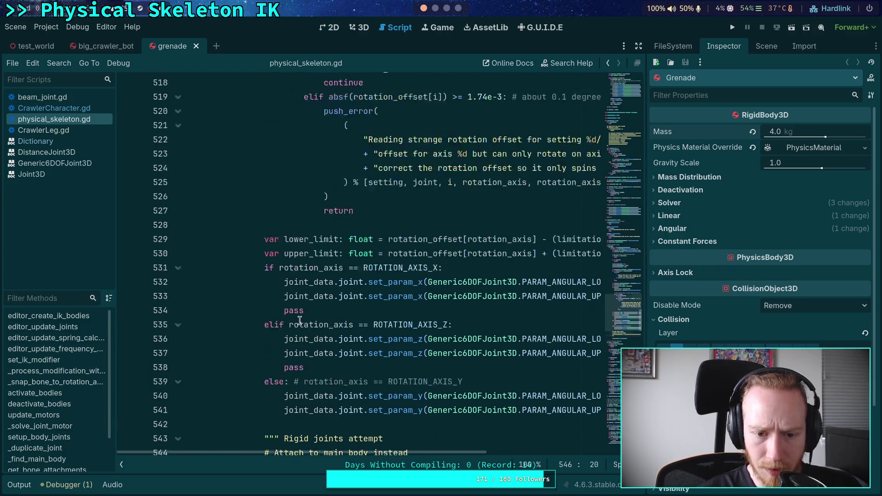
scroll(300, 320, "up", 1)
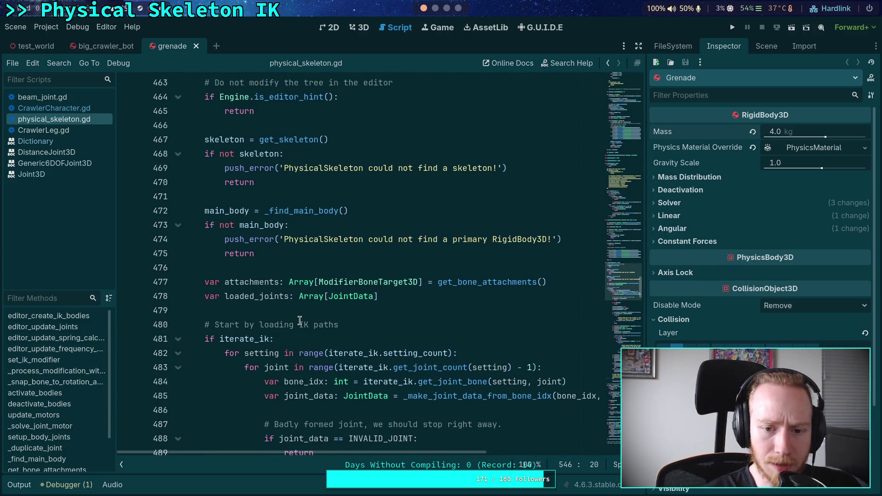
scroll(299, 320, "down", 20)
left_click_drag(300, 368, 152, 325)
key("BackSpace")
key("BackSpace")
key("BackSpace")
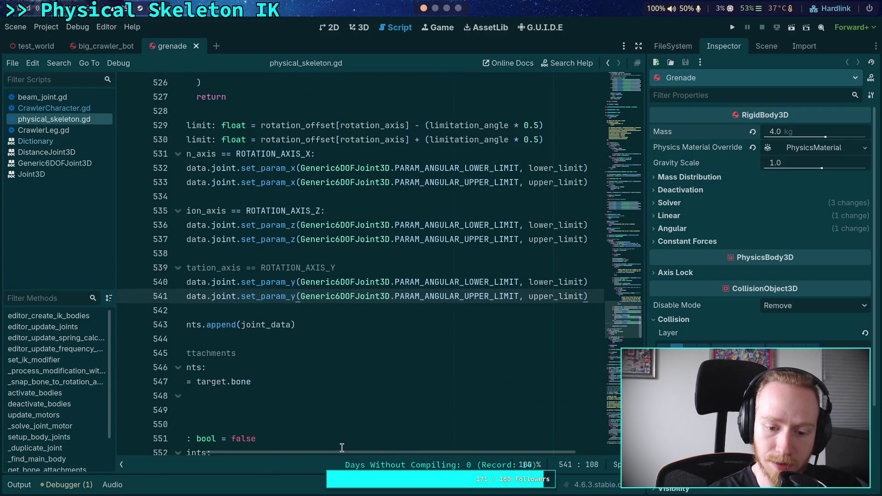
Widen the code area to full width and unfold the loop at line 593.
left_click_drag(342, 451, 239, 450)
left_click_drag(644, 143, 684, 143)
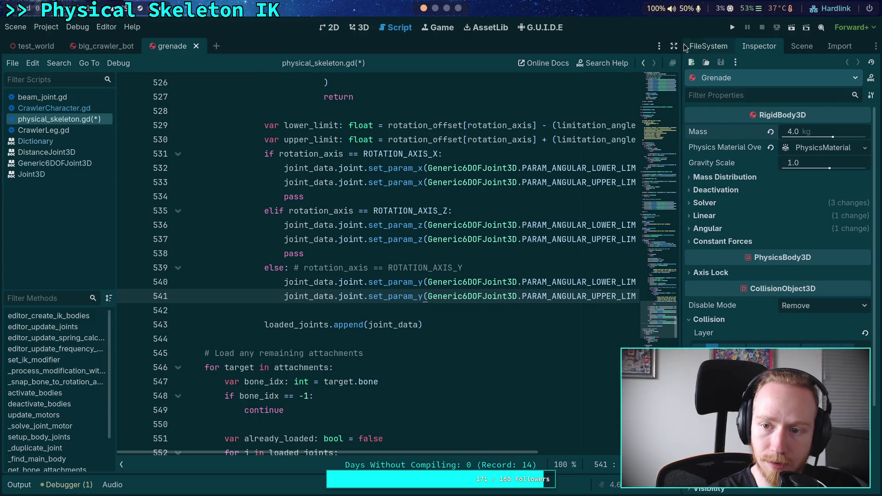
left_click(684, 43)
scroll(347, 260, "down", 20)
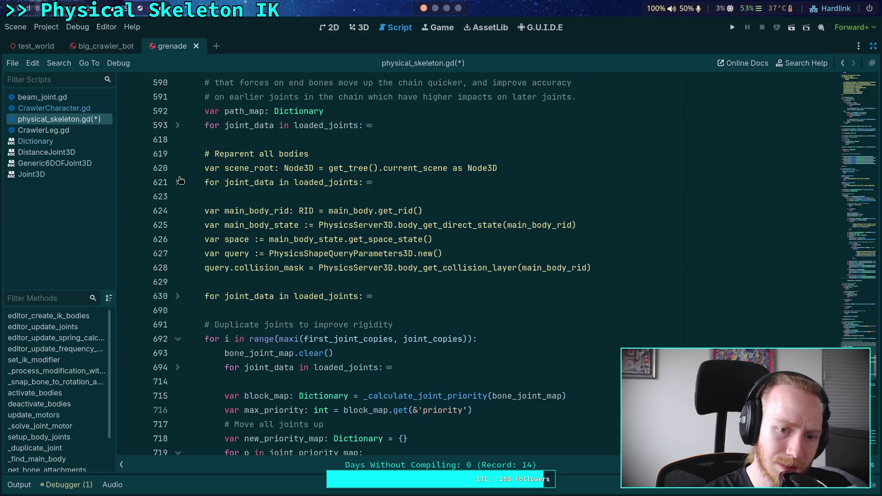
left_click(177, 126)
Delete the quoted collision-exclusion block at lines 605–617.
scroll(240, 250, "down", 3)
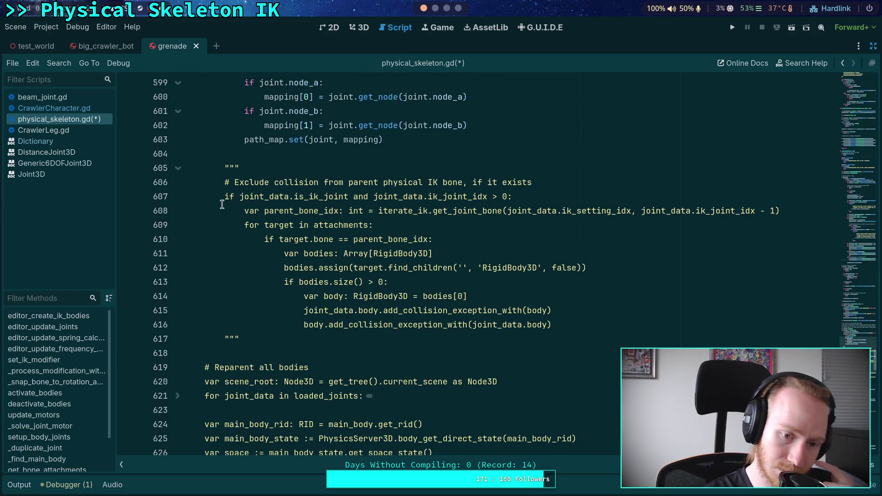
left_click(243, 340)
left_click(252, 169)
key("BackSpace")
key("BackSpace")
key("BackSpace")
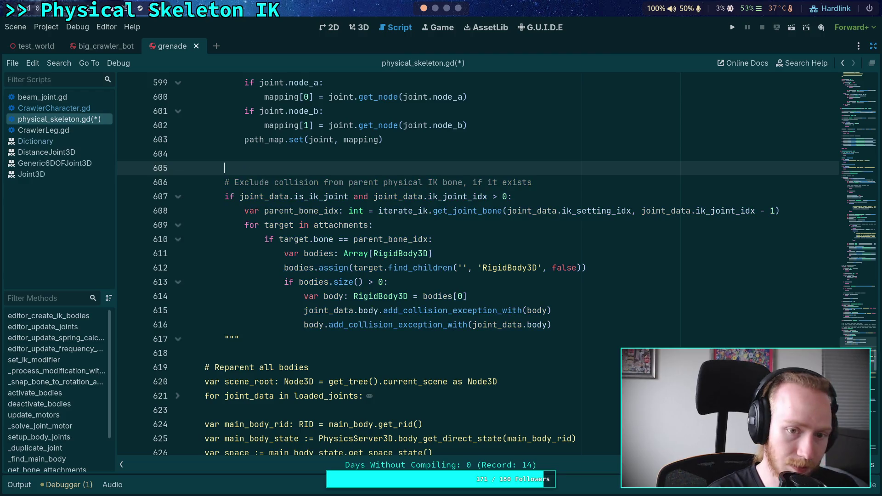
type("\"")
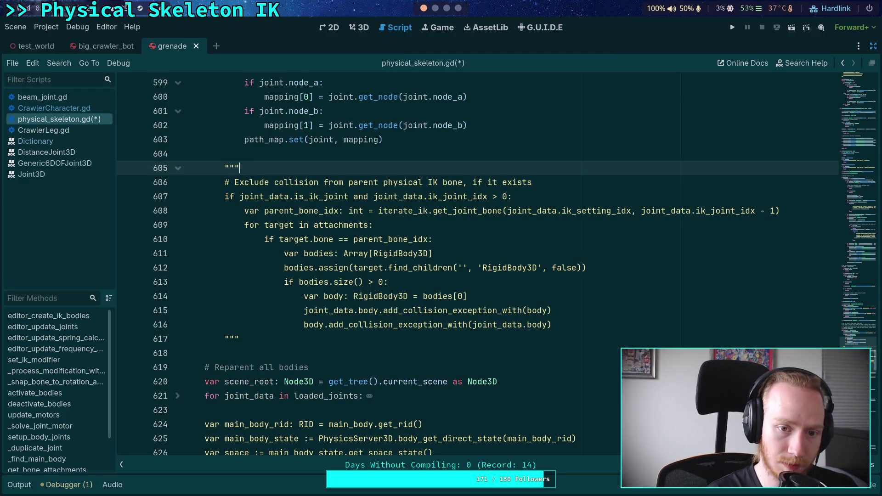
left_click(284, 140)
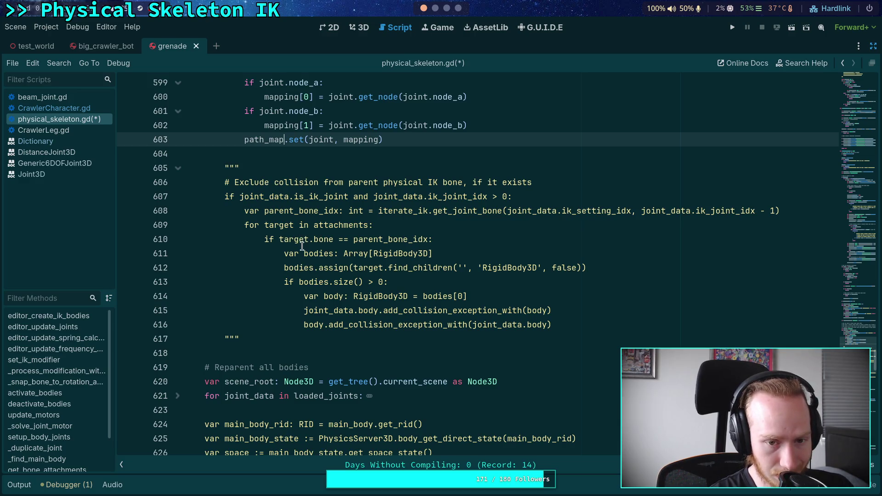
scroll(302, 246, "up", 2)
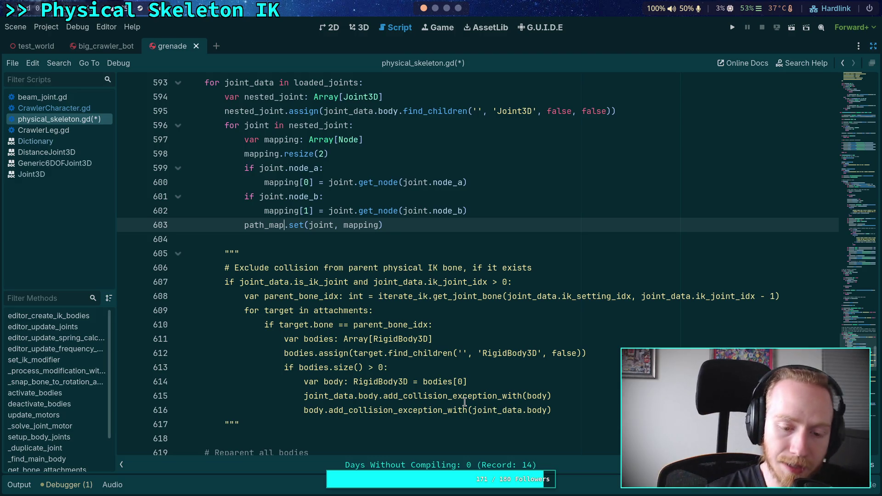
left_click_drag(240, 424, 140, 254)
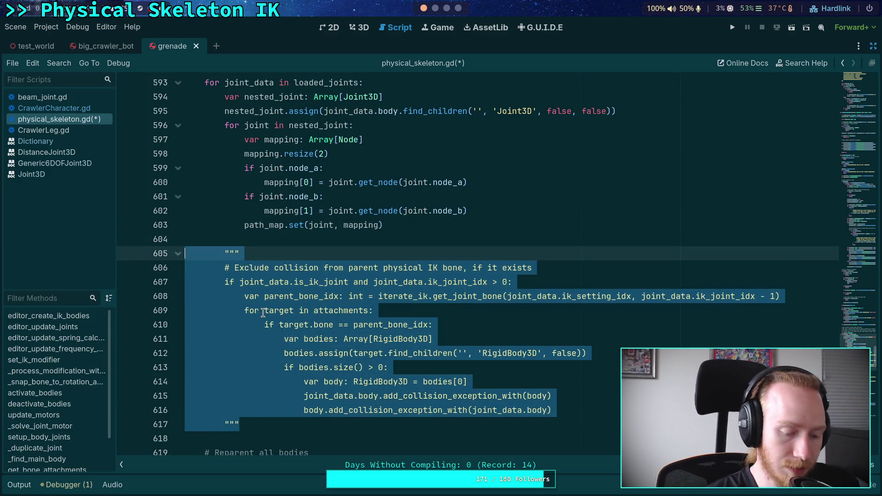
key("BackSpace")
key("BackSpace")
key("BackSpace")
Fold the for-loops at lines 593 and 616 and go to the solver_priority line.
scroll(316, 288, "up", 2)
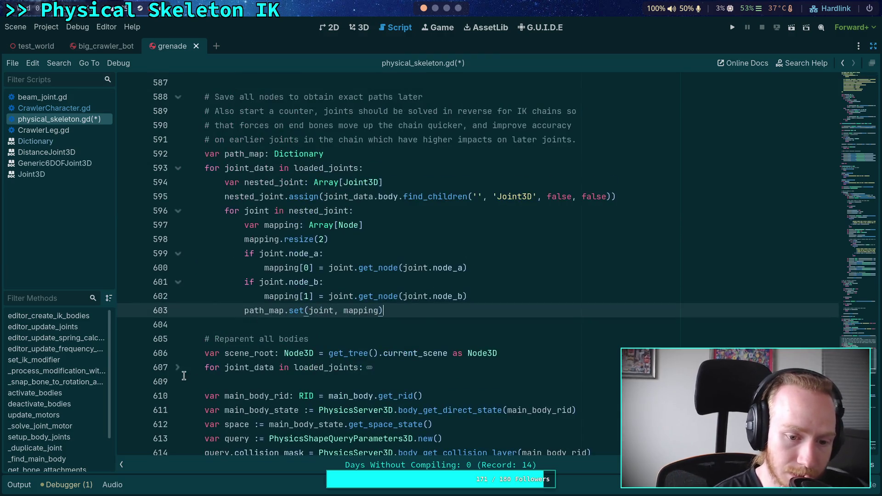
left_click(178, 168)
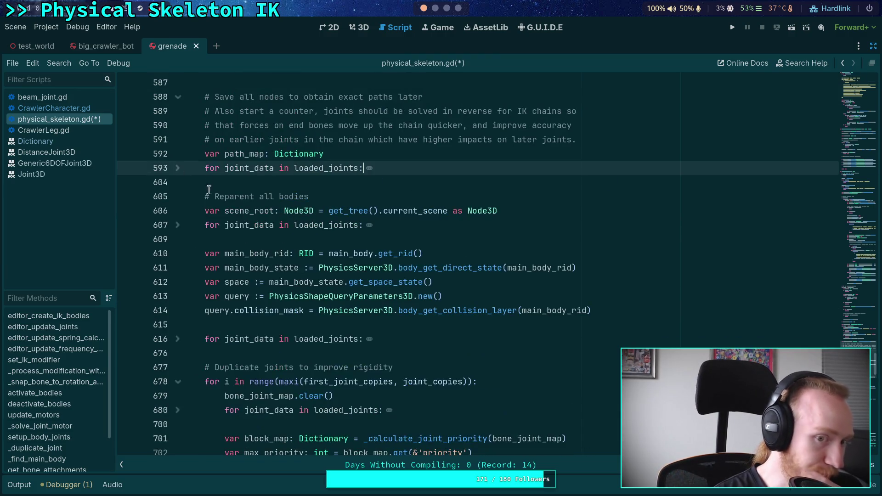
scroll(179, 257, "down", 2)
left_click(178, 253)
scroll(188, 253, "down", 10)
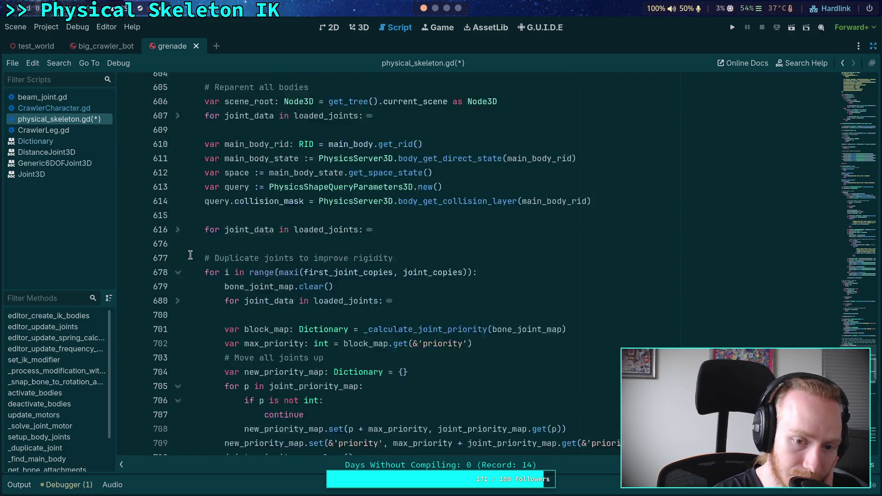
scroll(391, 281, "up", 2)
left_click(243, 283)
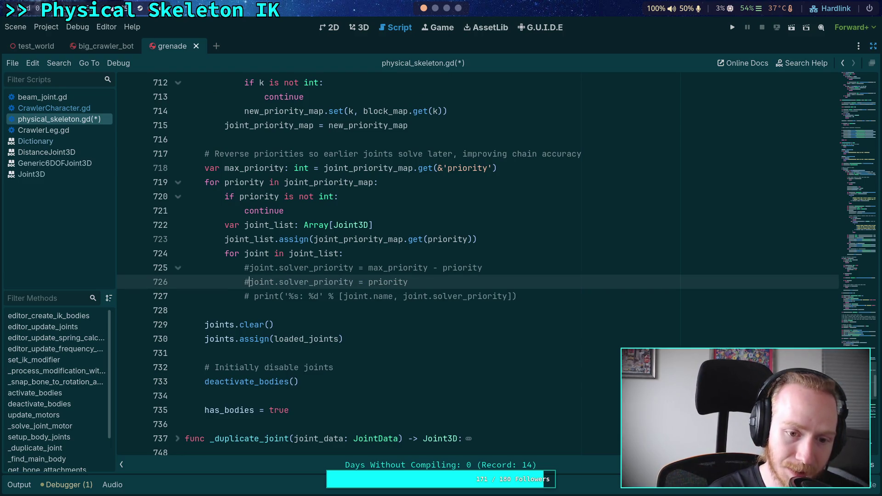
Switch to the reversed 'max_priority - priority' solver assignment and save the script.
key("Up")
key("BackSpace")
key("ctrl+s")
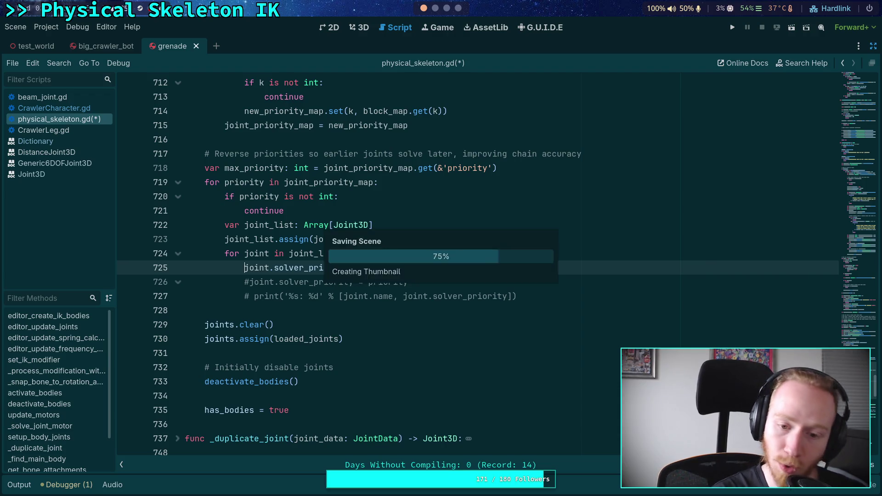
Run the game to watch the crawler with reversed solver priorities, then stop it.
left_click(734, 28)
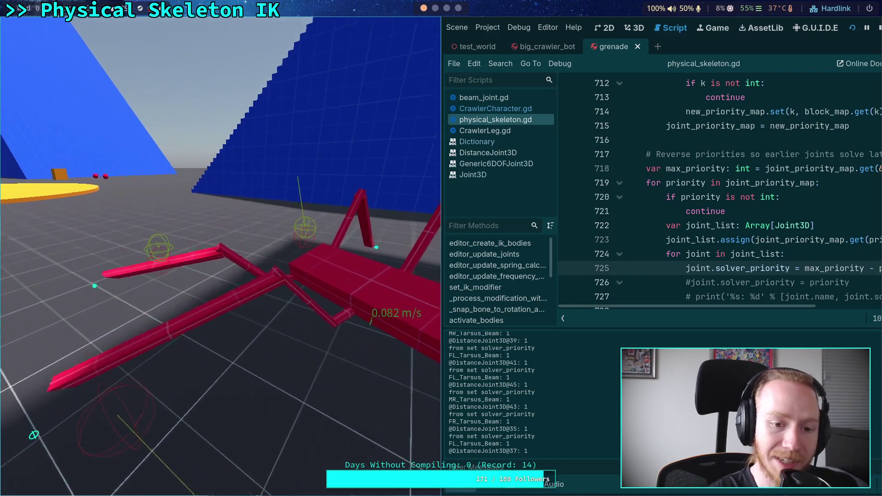
left_click(878, 29)
left_click(460, 282)
Delete the old commented-out solver_priority line and begin the # NOTE comment above the assignment.
left_click_drag(460, 282, 508, 269)
key("BackSpace")
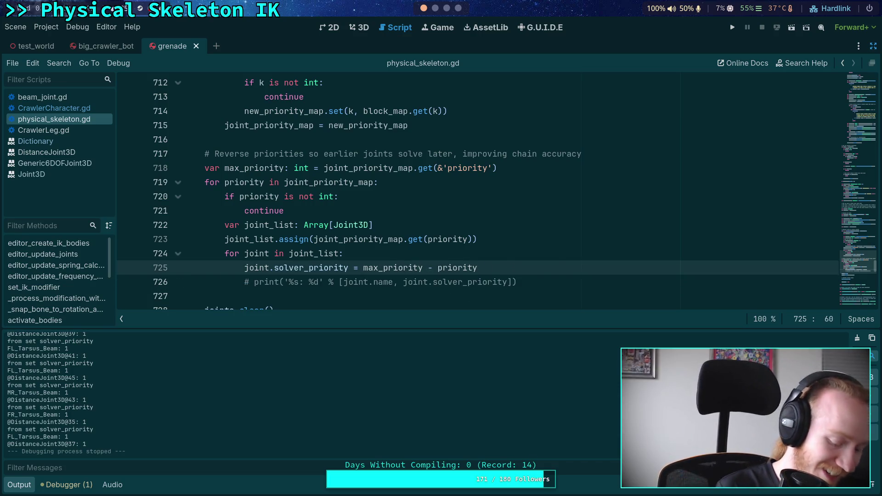
key("Up")
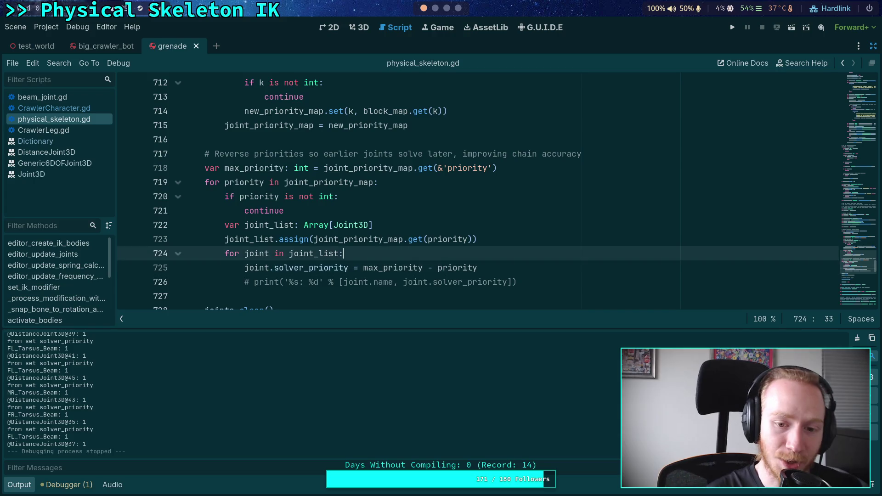
key("Return")
type("# NOTE")
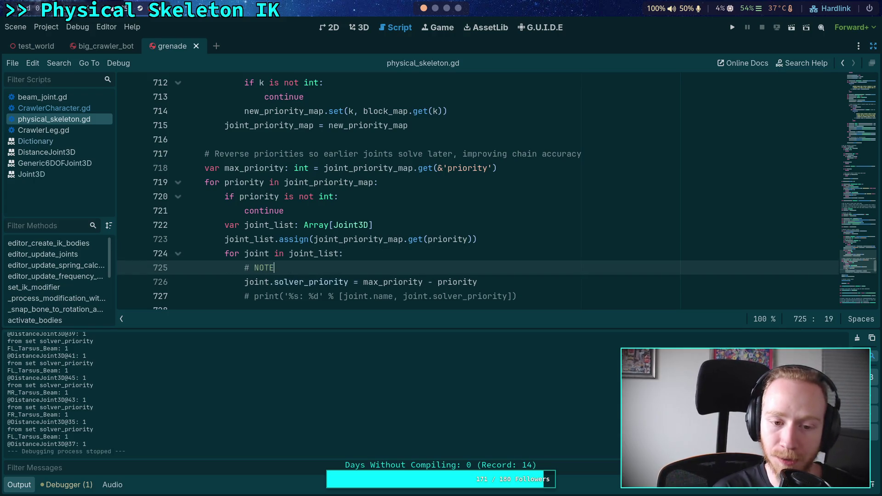
type(": i cannot")
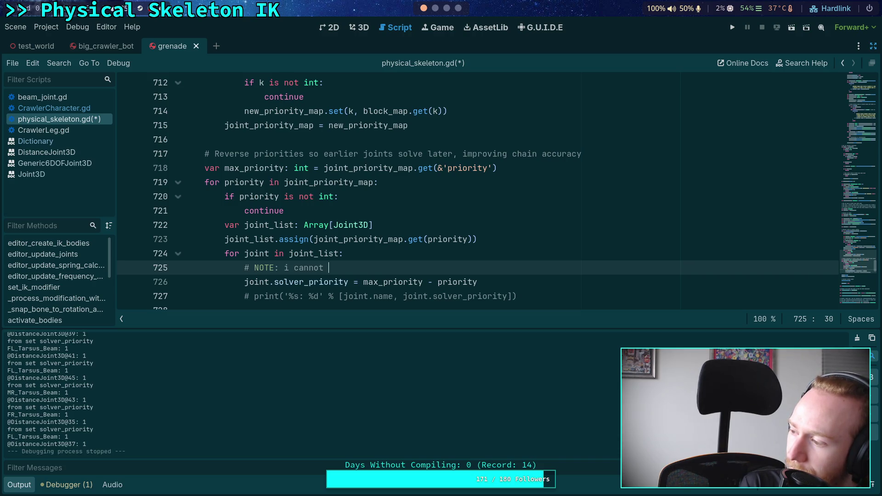
type("demonstrate that i")
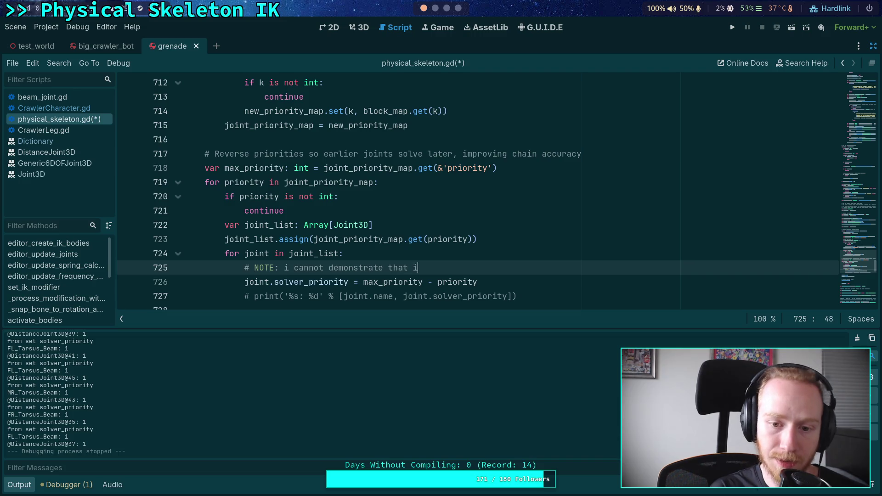
key("BackSpace")
type("that this is b")
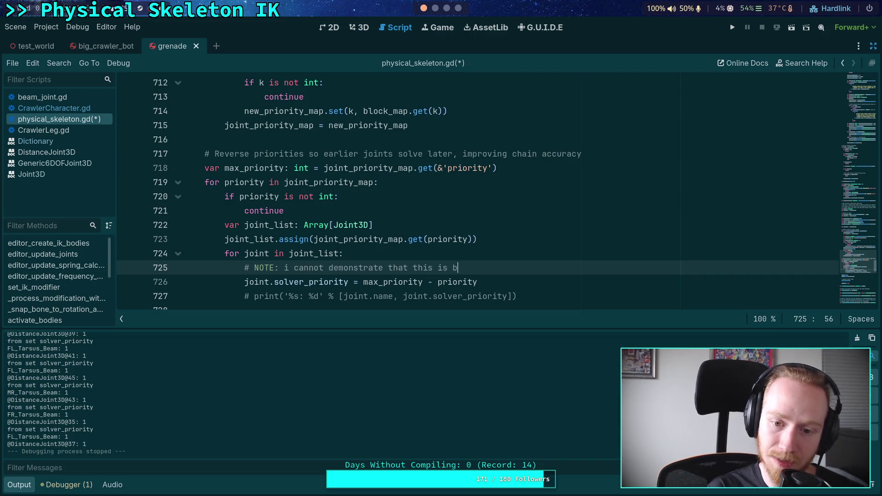
type("etter than not reversing")
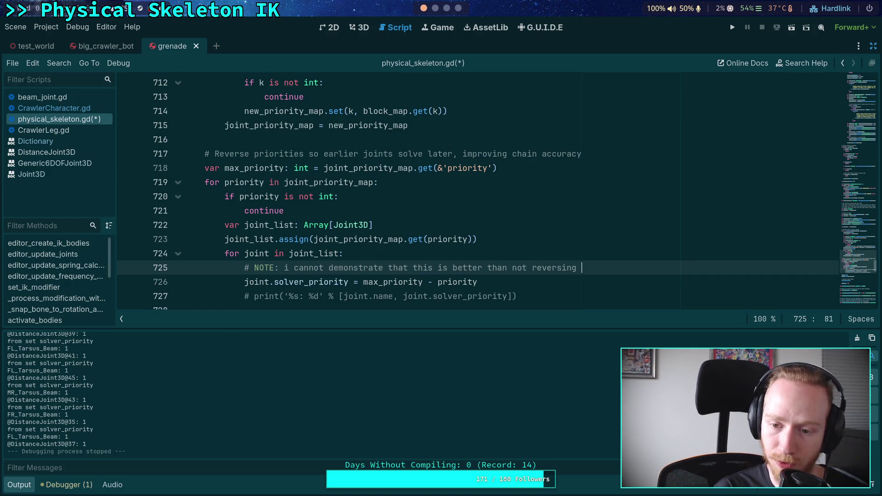
type("..")
Finish the three-line NOTE explaining the reversed solver priorities and save physical_skeleton.gd.
key("Return")
type("#       but in my")
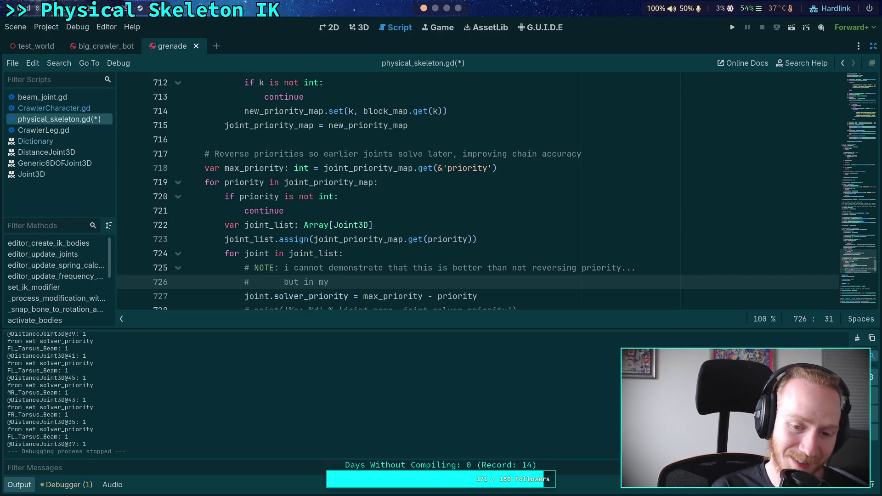
key("ctrl+BackSpace")
key("ctrl+BackSpace")
type("icall")
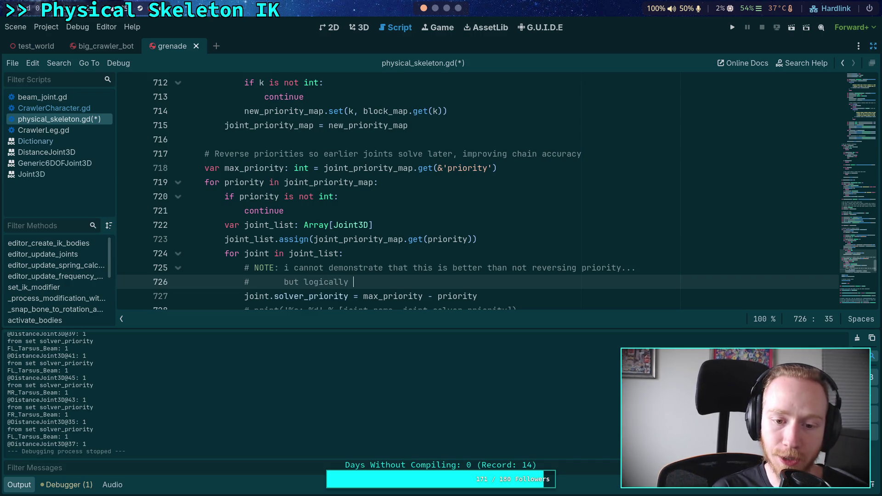
type("should as")
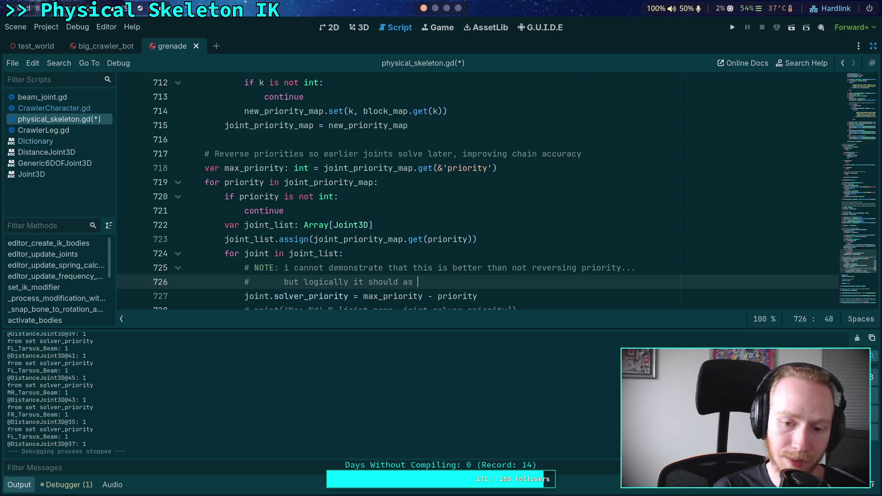
type("iteration will send lower")
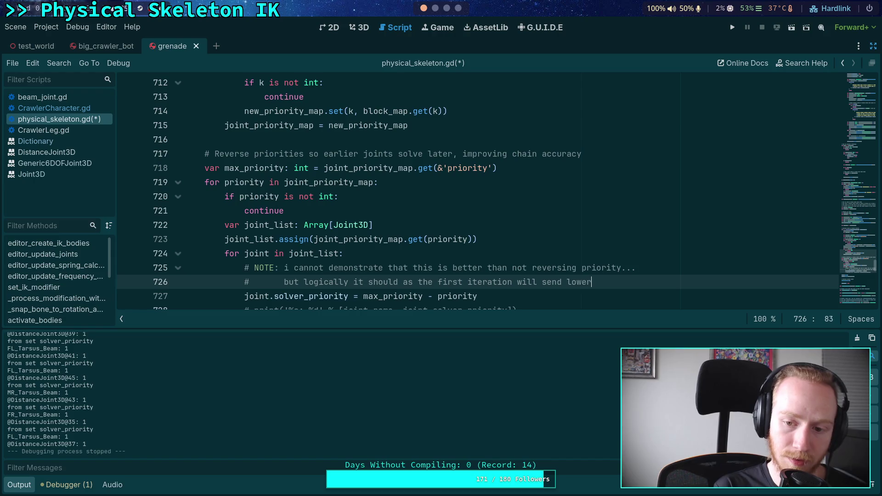
type(" leg")
key("Return")
type("#")
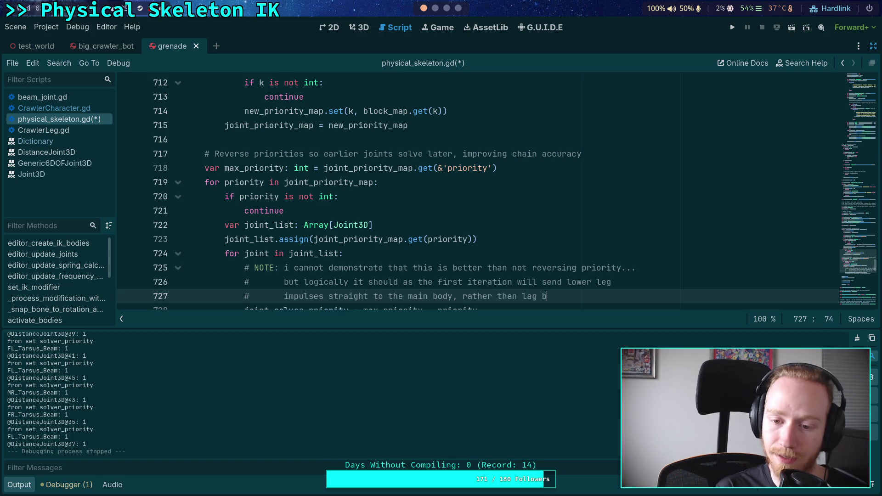
type("iterations")
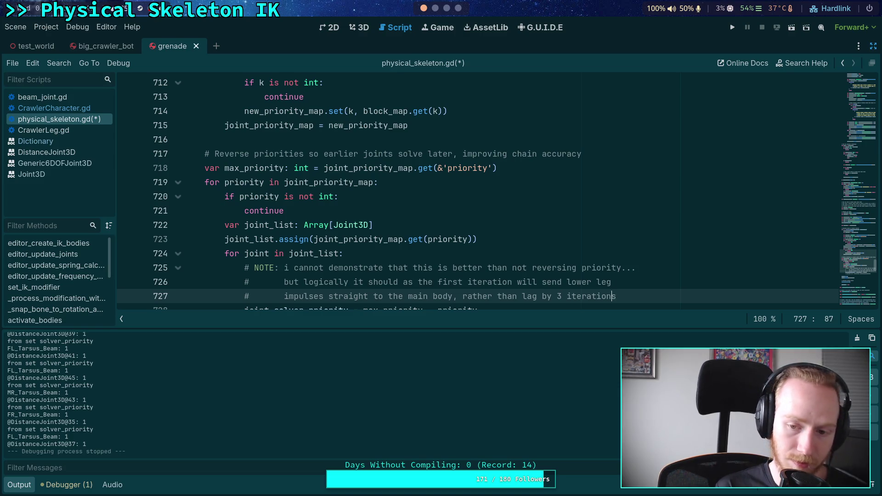
type("+")
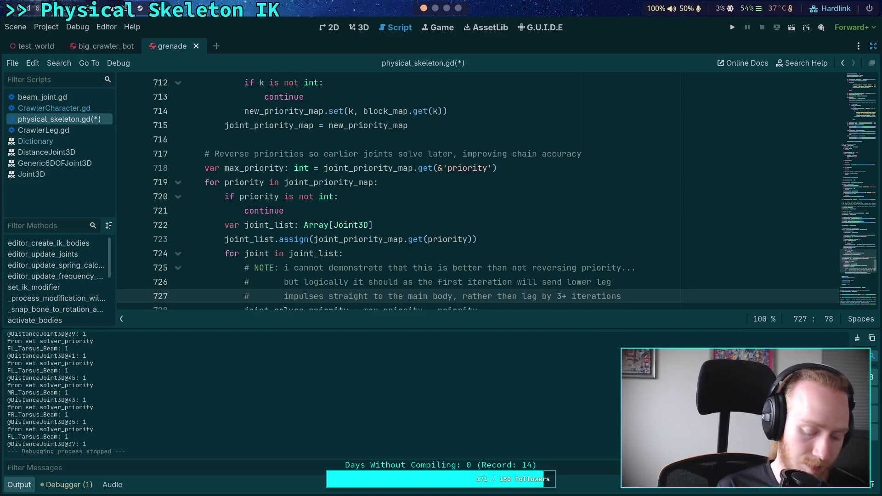
key("ctrl+s")
scroll(459, 199, "down", 2)
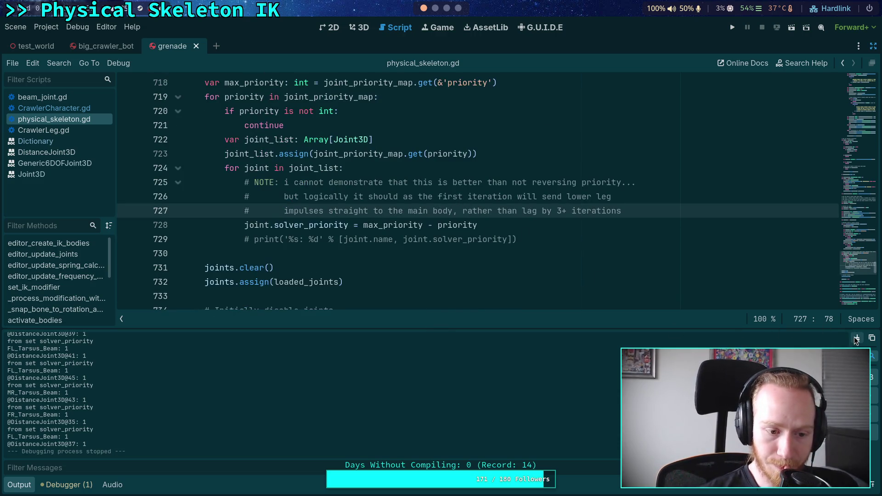
Delete the three debug print lines after solver_priority in beam_joint.gd's _set, then run the project.
left_click(42, 97)
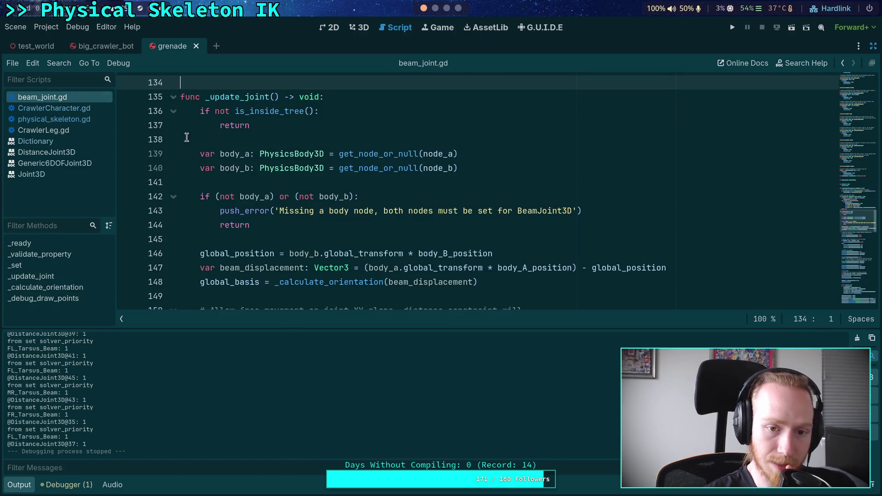
scroll(399, 217, "up", 4)
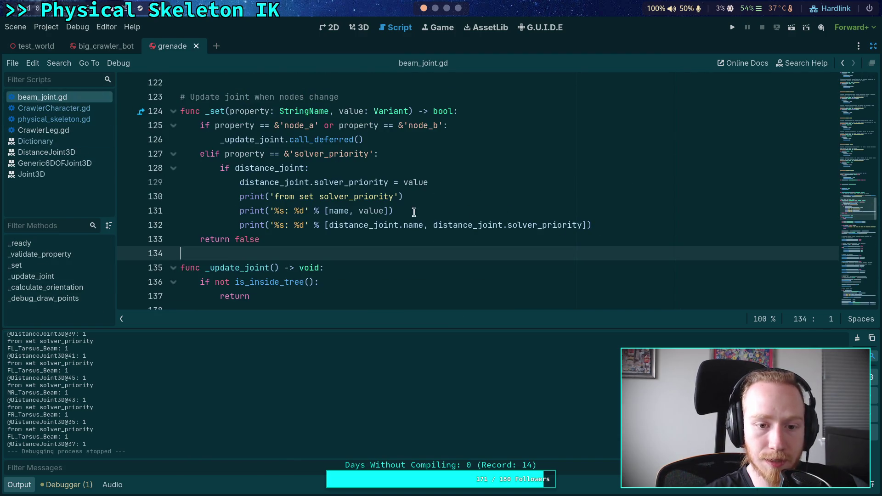
left_click_drag(595, 225, 276, 197)
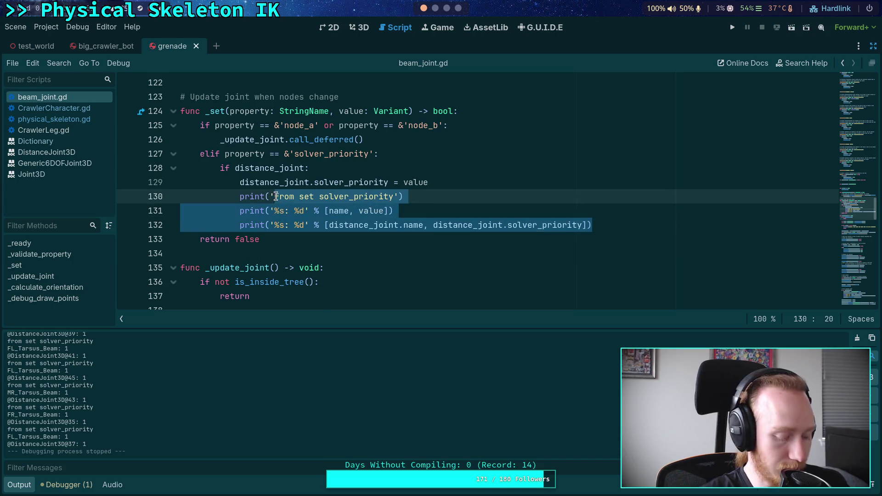
key("BackSpace")
key("ctrl+z")
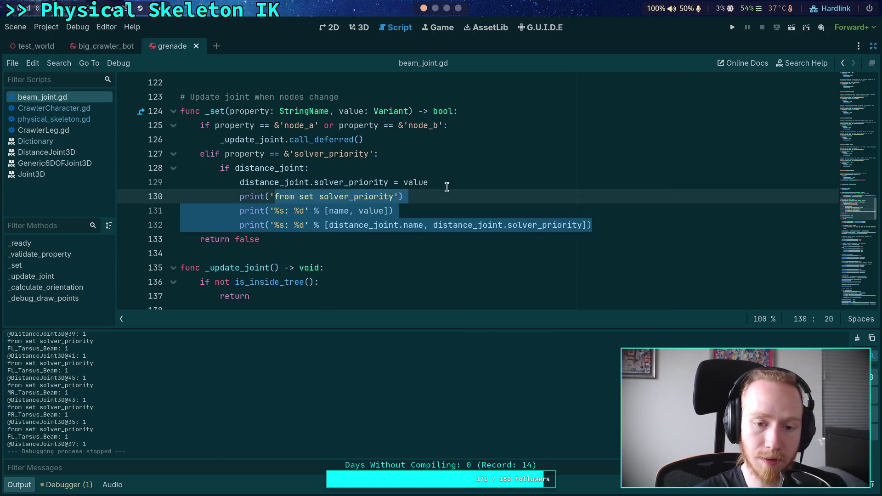
left_click(471, 186)
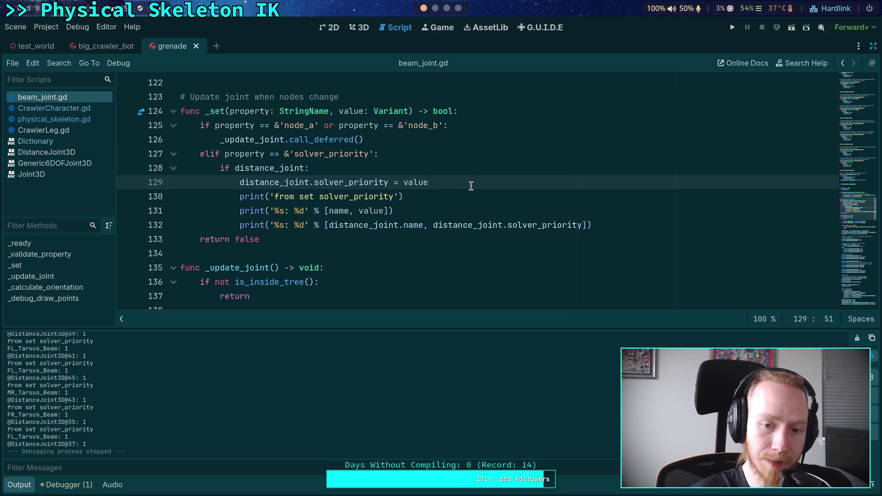
left_click(602, 225, "shift")
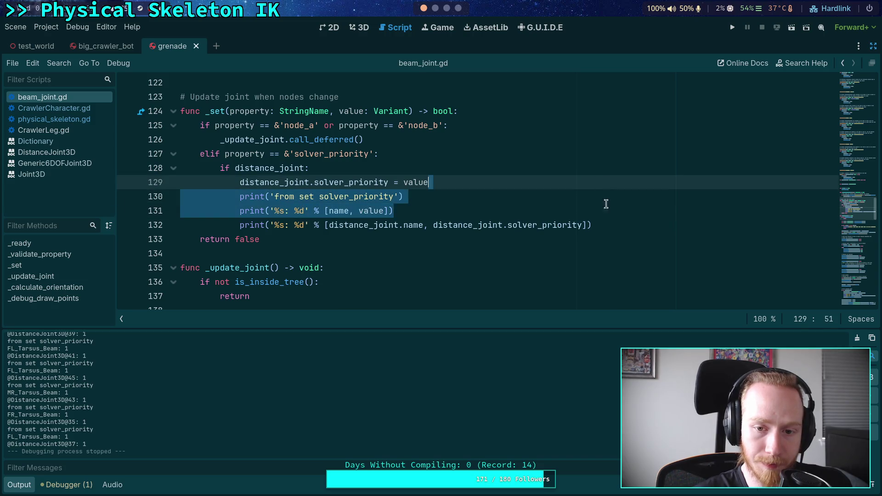
key("BackSpace")
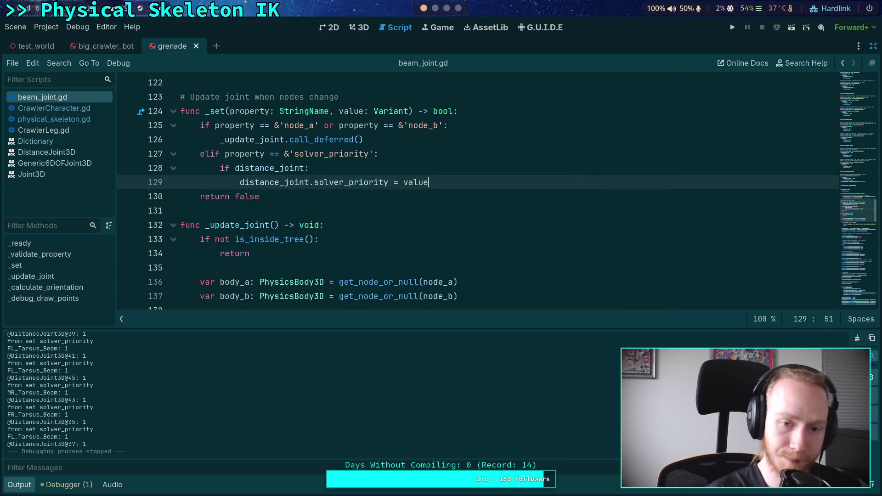
left_click(732, 31)
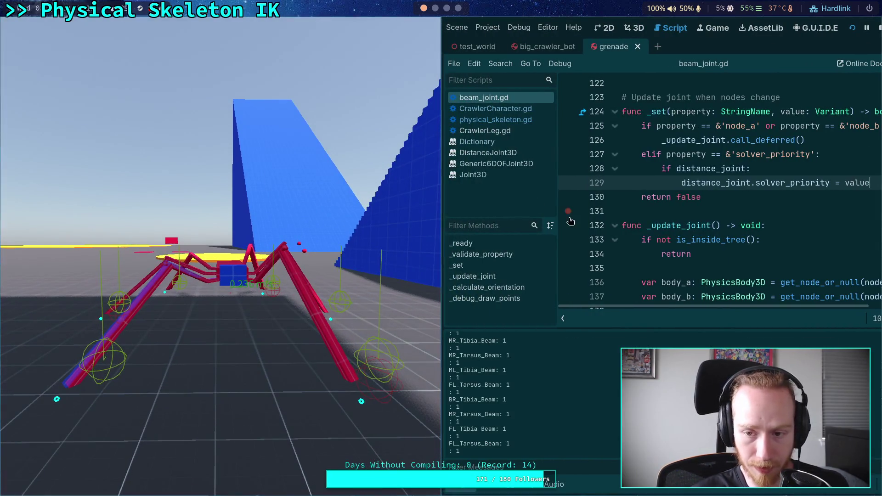
Search beam_joint.gd for 'print', delete the two distance-joint debug prints, and rerun the crawler.
left_click(879, 29)
scroll(379, 217, "down", 4)
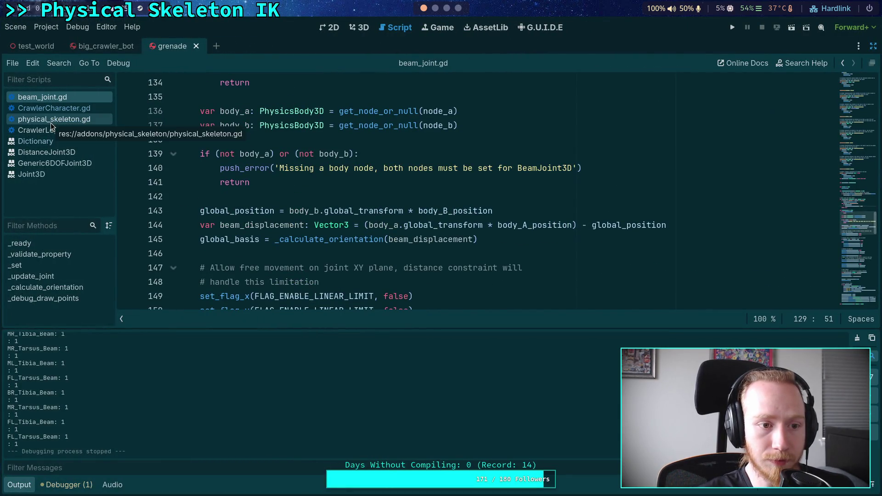
left_click(299, 169)
key("ctrl+f")
type("print")
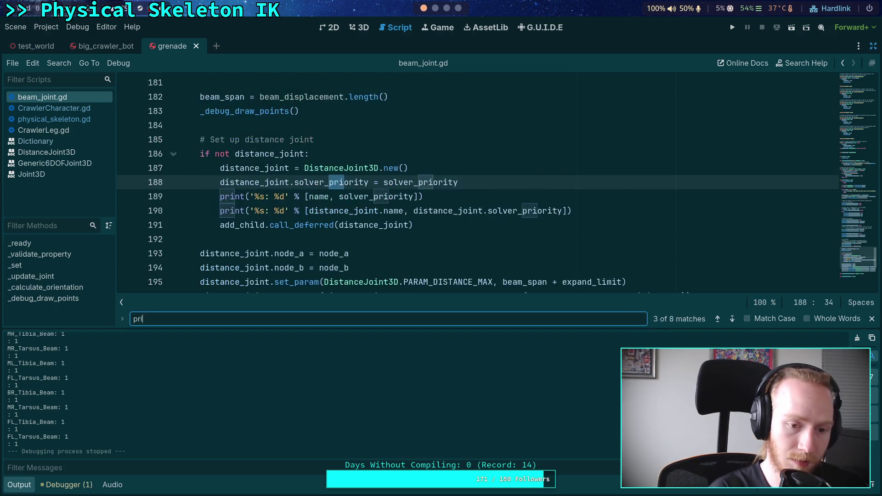
left_click(573, 196)
left_click(459, 168, "shift")
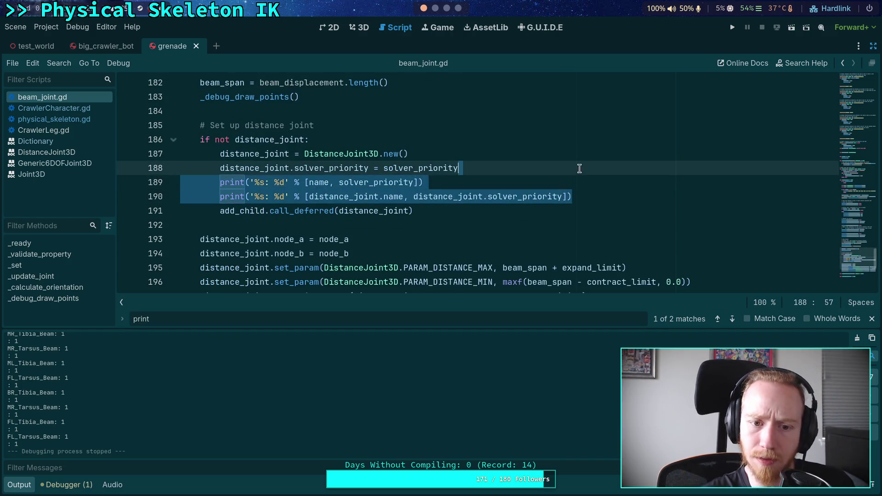
key("BackSpace")
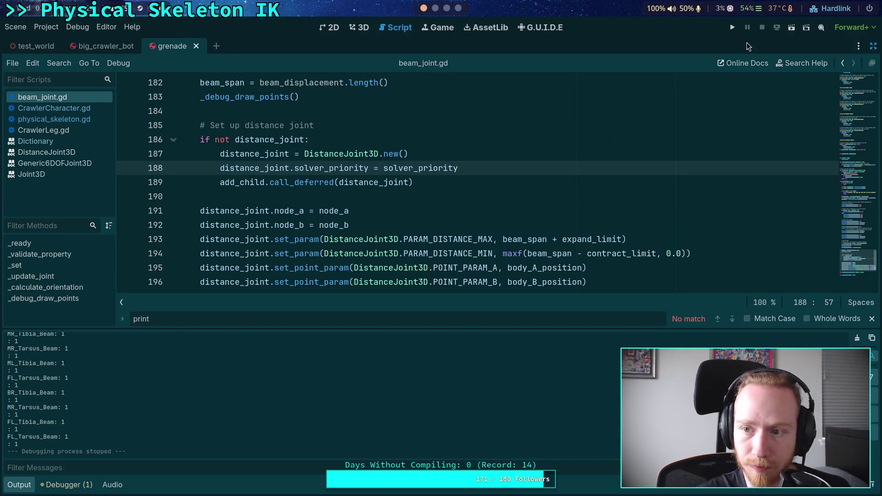
left_click(731, 28)
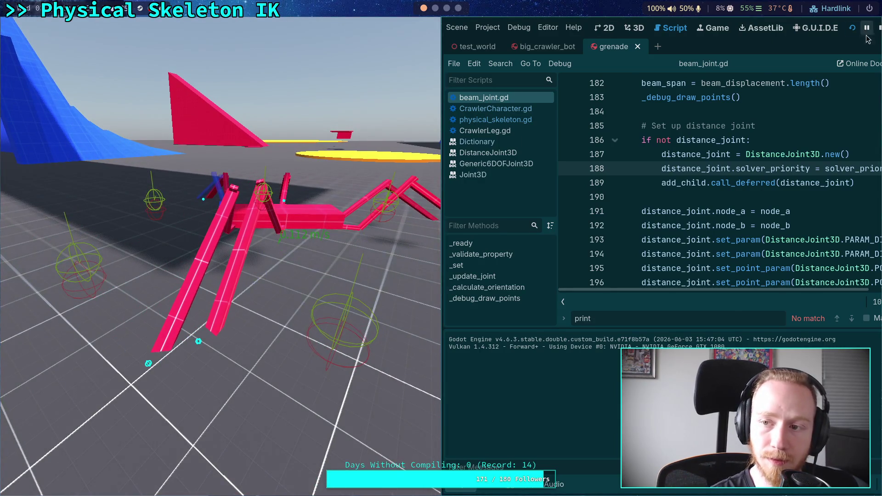
Stop the game, open physical_skeleton.gd, and delete the commented-out Duplicating print line.
left_click(878, 27)
left_click(400, 198)
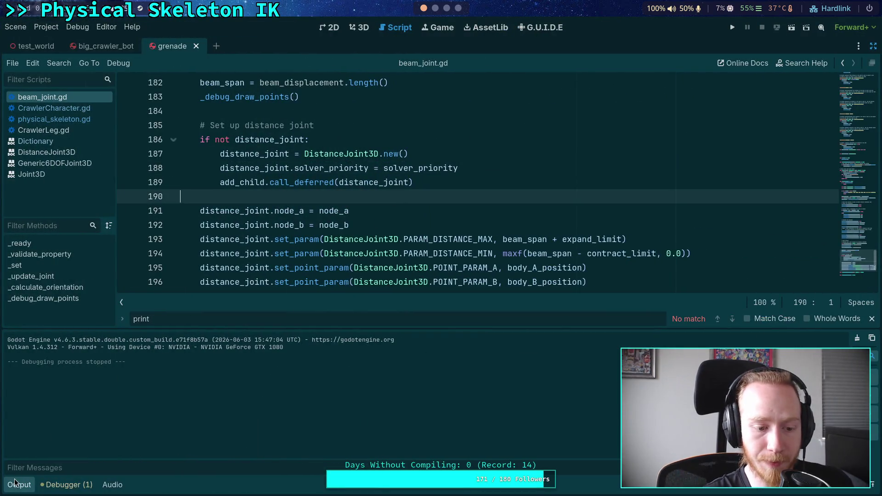
left_click(17, 485)
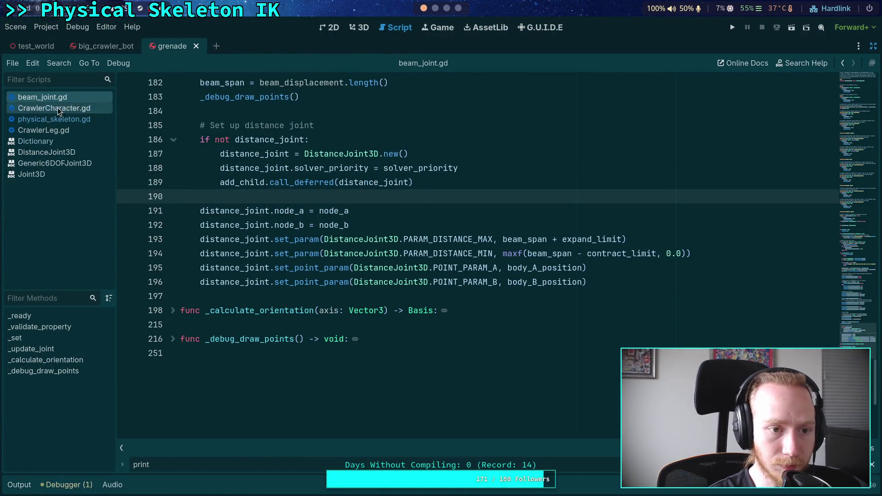
left_click(55, 119)
key("Return")
key("Return")
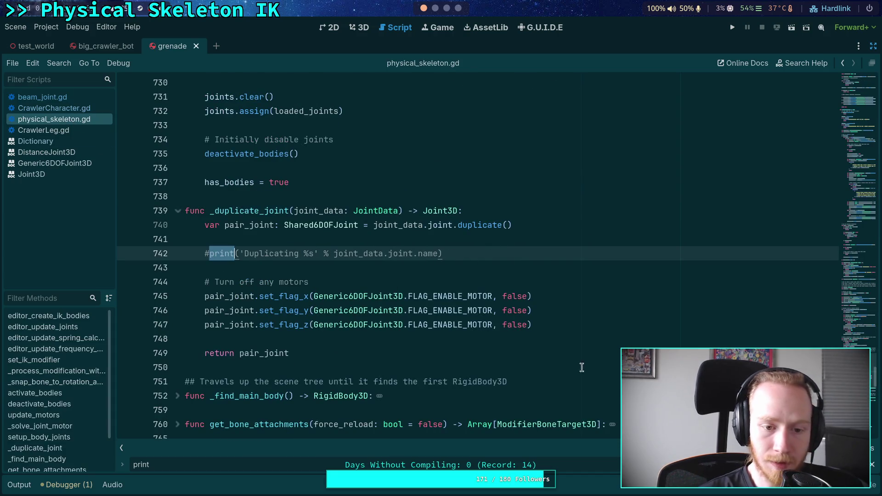
left_click_drag(467, 253, 459, 229)
key("BackSpace")
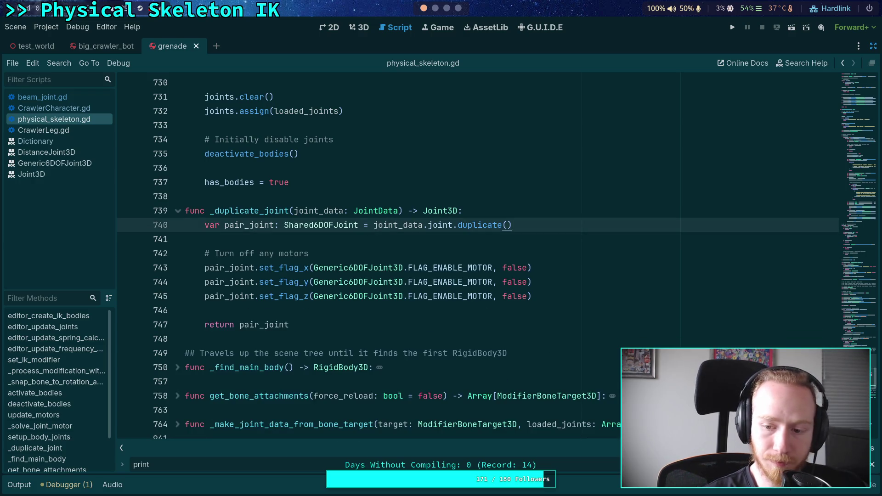
Step through the remaining print matches and delete the commented solver priority print at line 729.
key("F3")
scroll(290, 298, "up", 1)
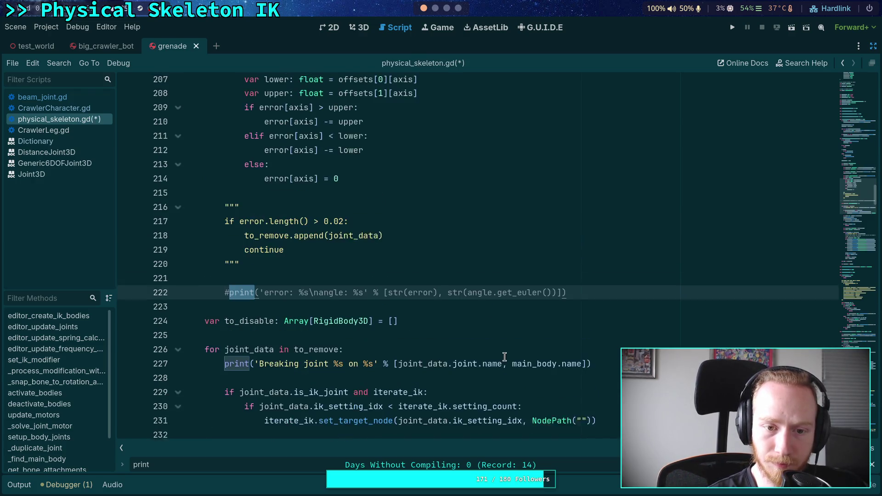
scroll(278, 304, "up", 1)
scroll(272, 319, "down", 3)
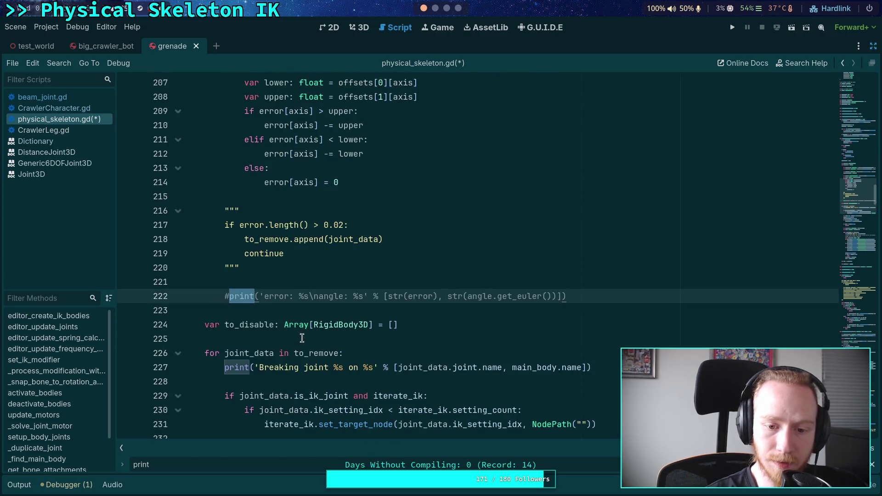
scroll(292, 316, "down", 2)
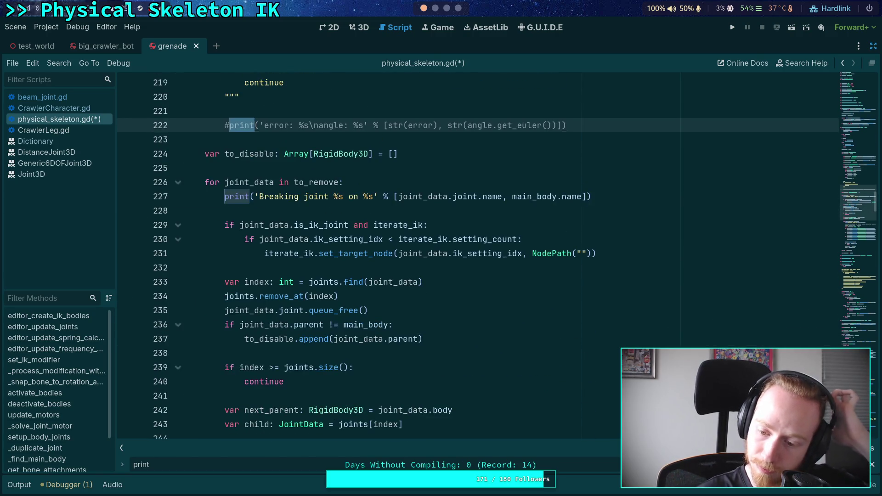
key("F3")
key("F3")
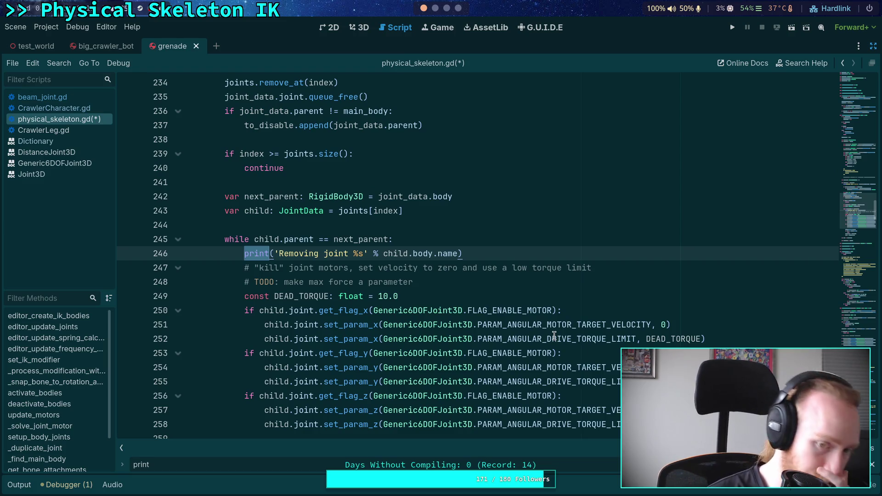
key("F3")
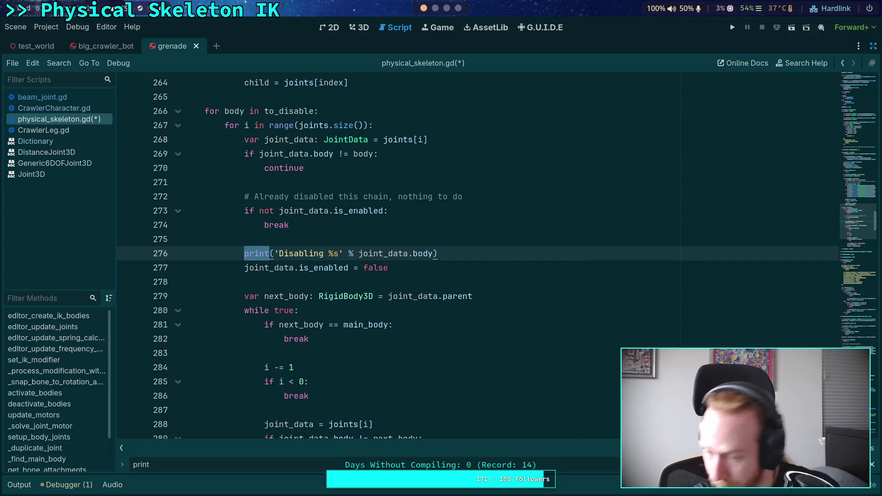
key("F3")
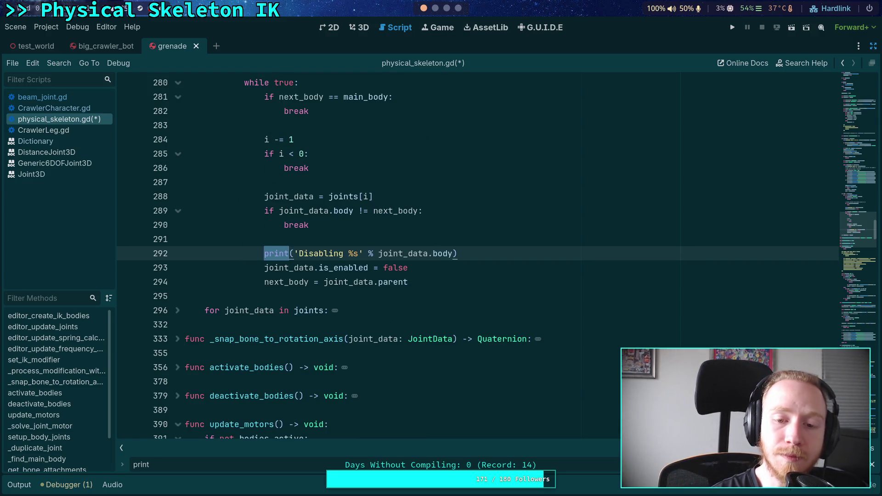
key("F3")
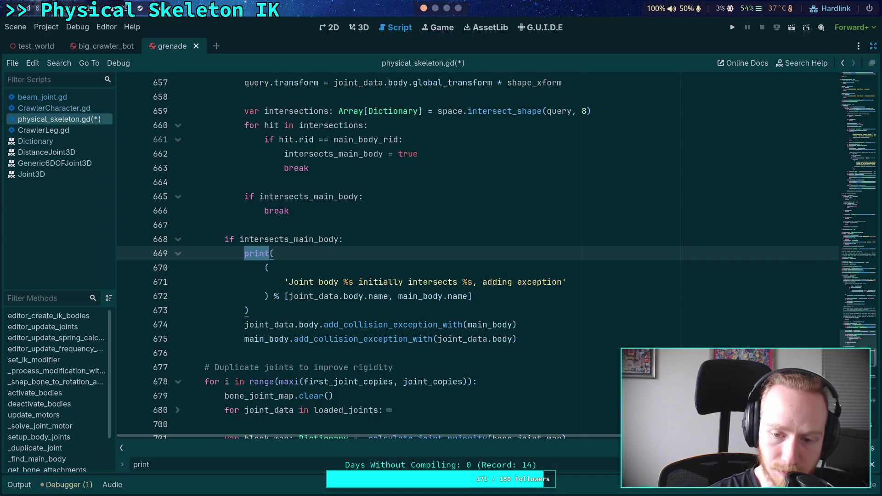
key("F3")
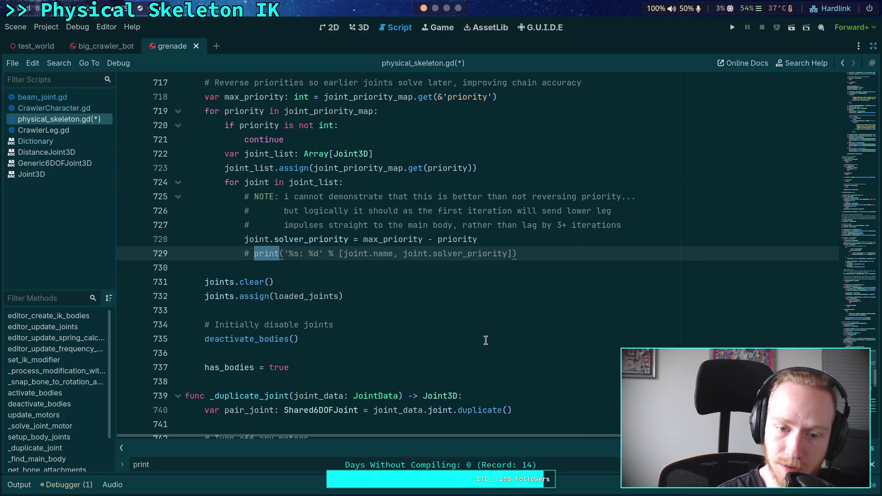
scroll(461, 326, "up", 1)
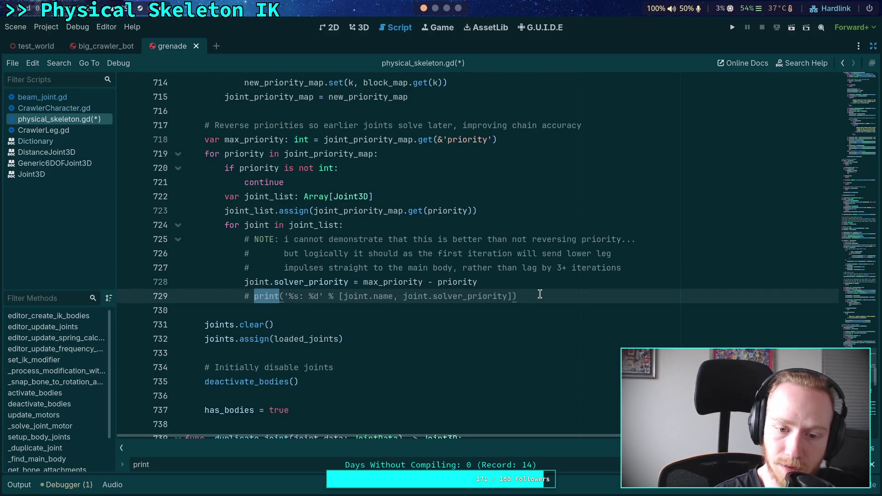
left_click_drag(540, 295, 537, 285)
key("BackSpace")
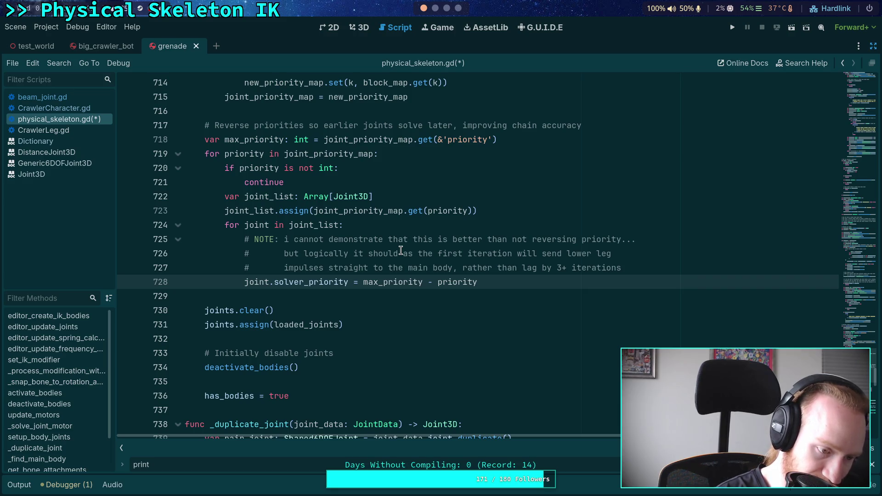
Comment out the reversed solver_priority assignment, save physical_skeleton.gd, and rerun the project.
left_click(375, 292)
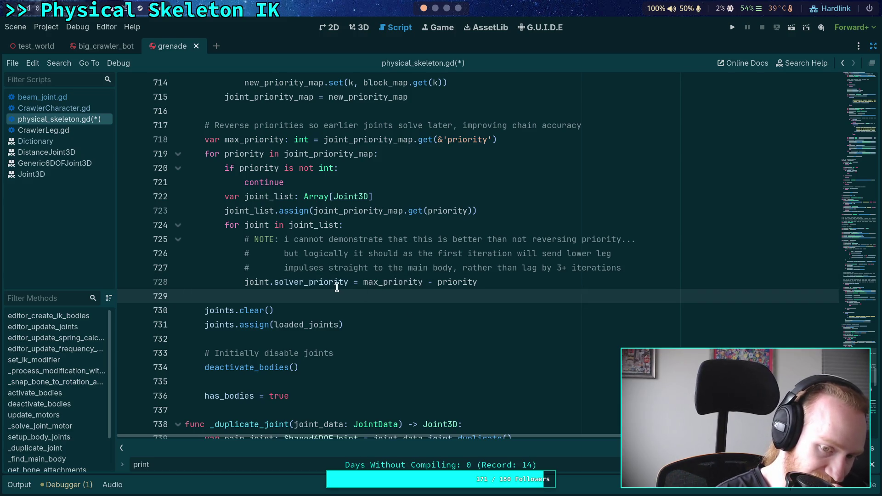
scroll(336, 287, "up", 5)
left_click(289, 325)
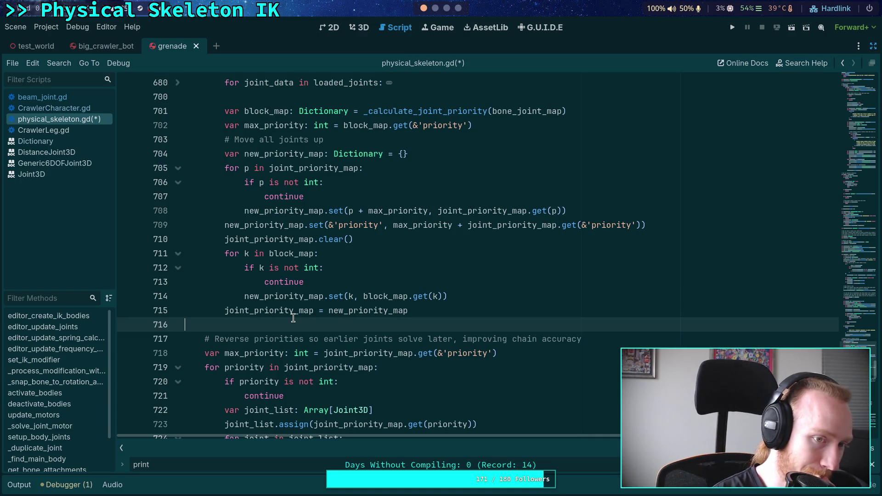
scroll(293, 318, "up", 3)
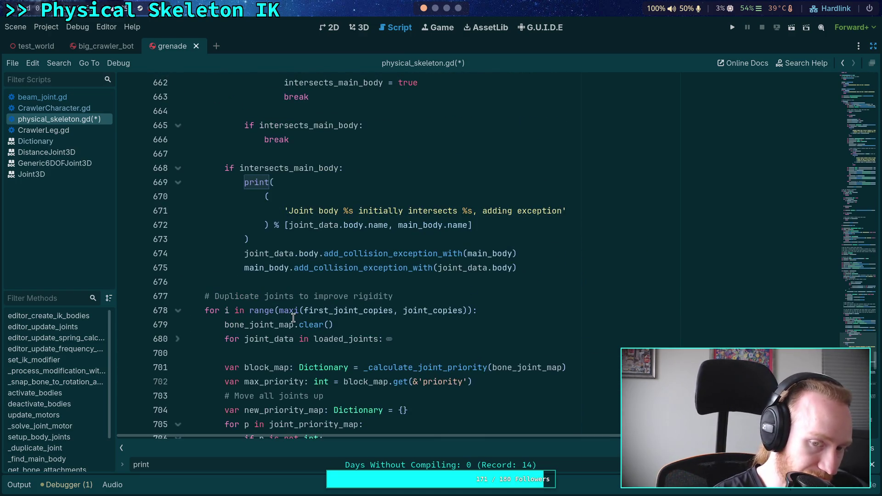
scroll(293, 318, "down", 8)
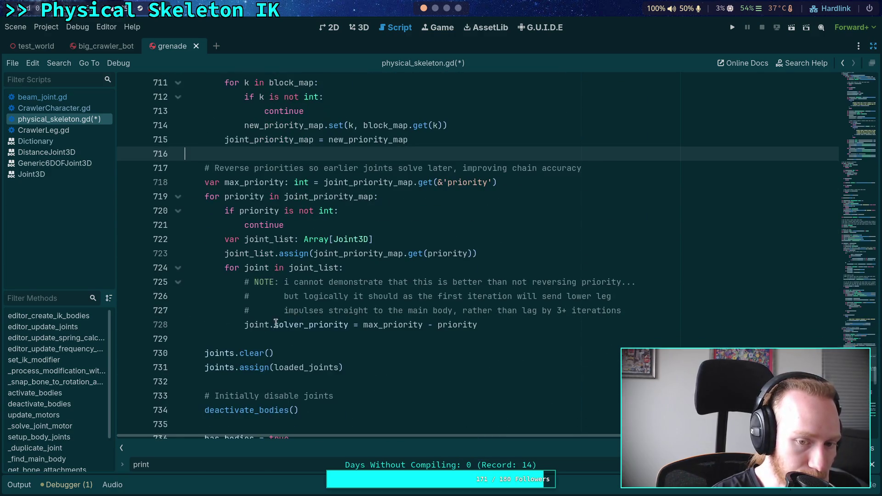
left_click(245, 325)
key("ctrl+k")
key("Return")
key("ctrl+s")
key("F5")
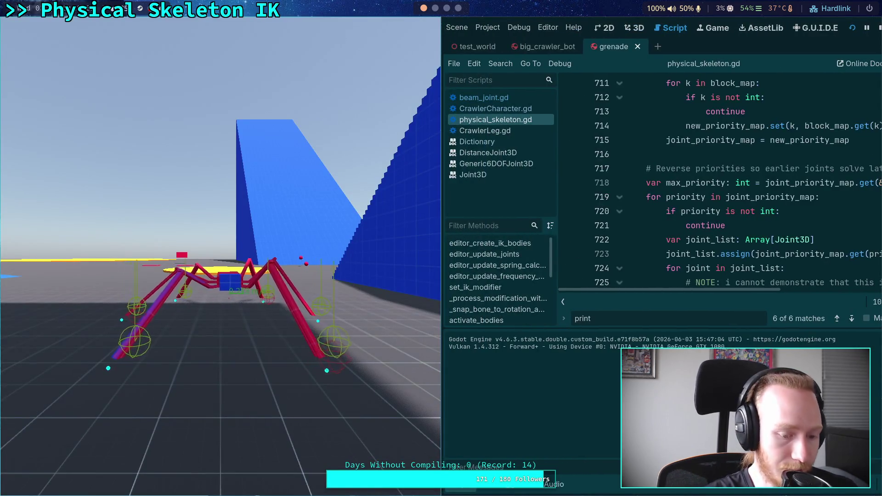
Stop and relaunch the crawler game, then make its window fill the screen.
key("super+f")
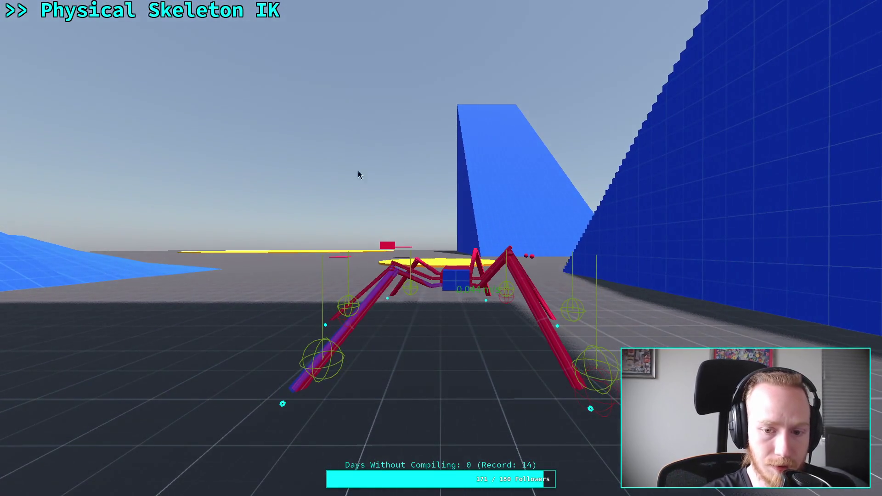
key("super+f")
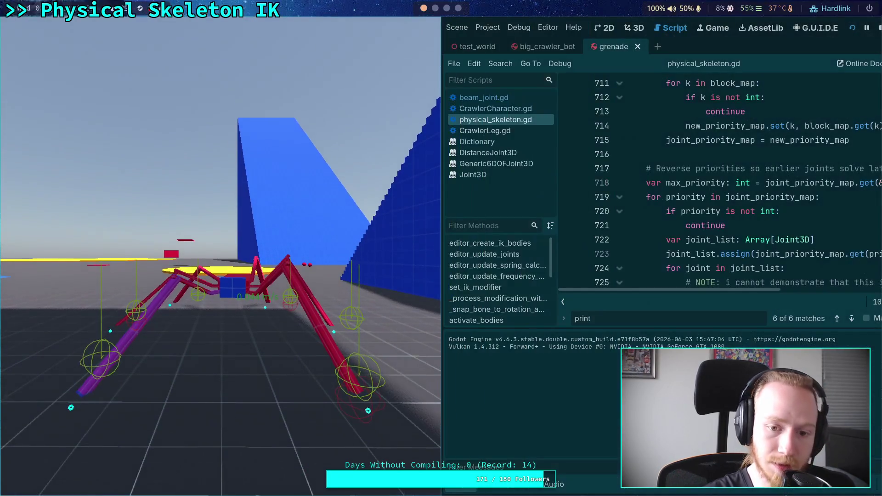
left_click(877, 28)
left_click(731, 29)
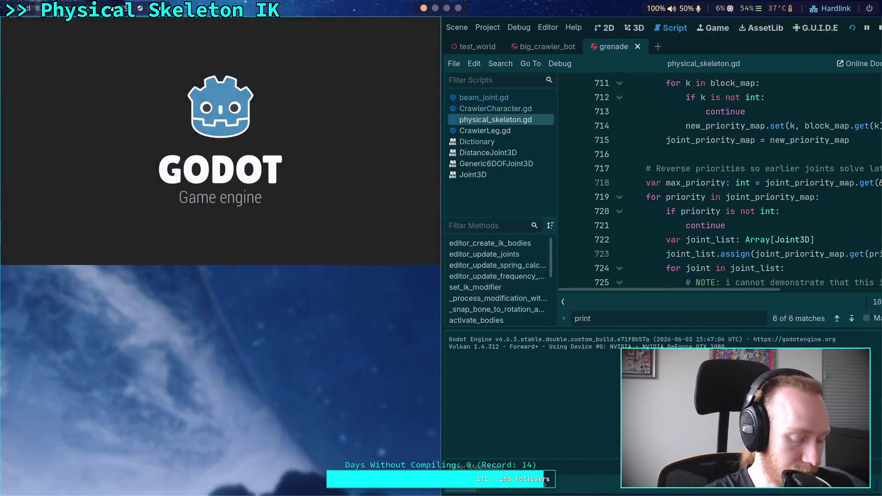
key("super+f")
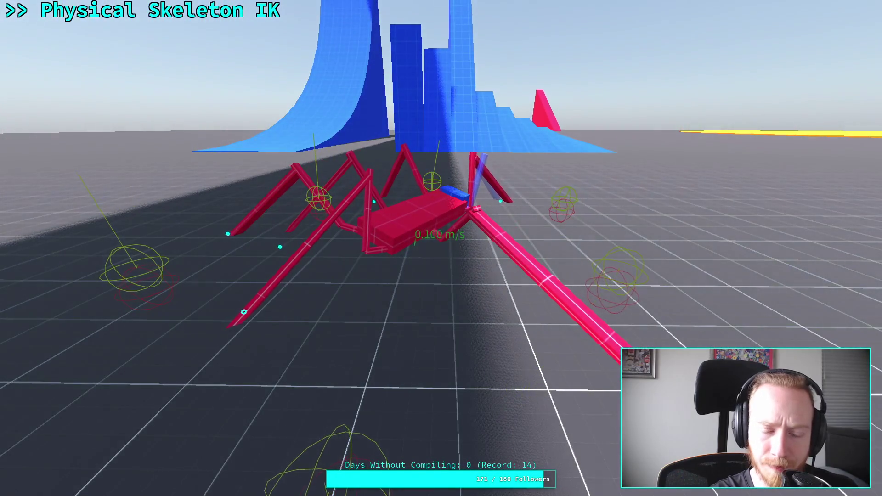
Take the game window out of fullscreen so it sits beside the script editor.
key("super+f")
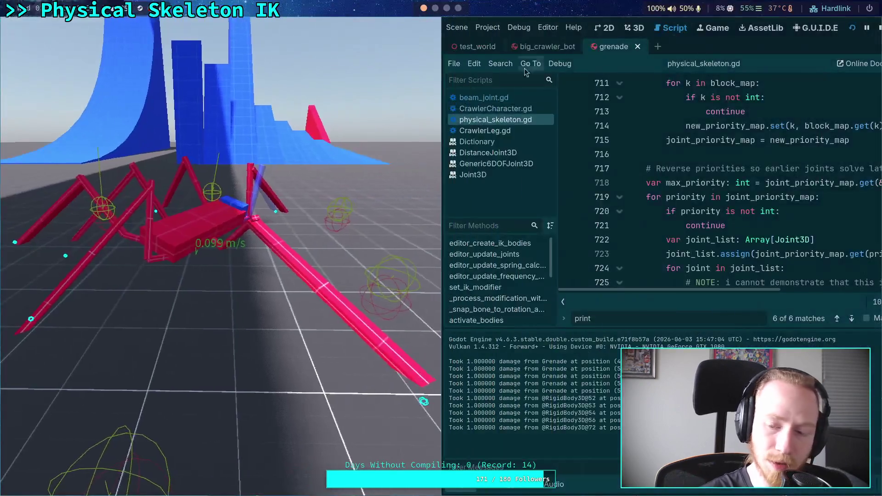
Uncomment joint.solver_priority = max_priority - priority, drop the pass line, save, and relaunch the game.
left_click(877, 29)
scroll(338, 237, "down", 3)
left_click(247, 197)
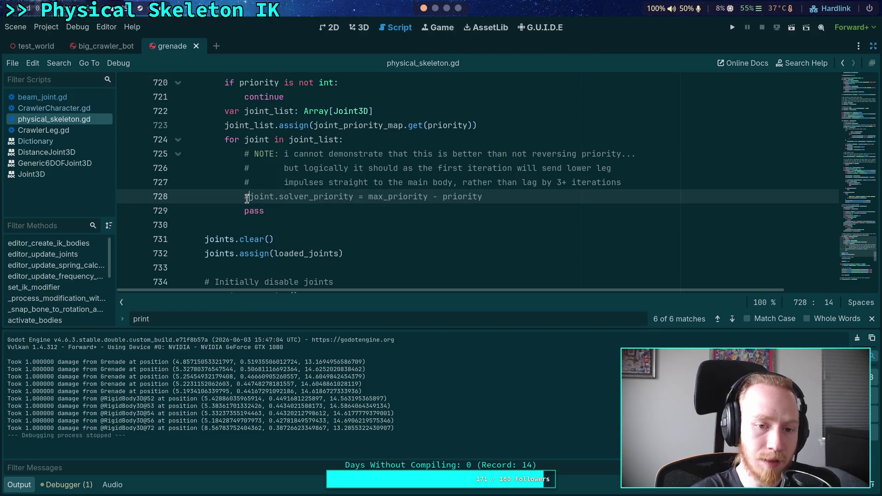
key("BackSpace")
key("Down")
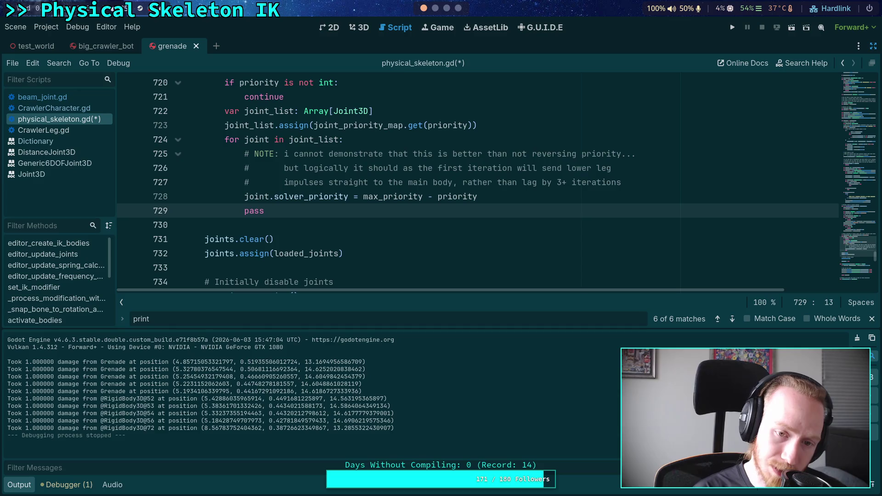
key("ctrl+Delete")
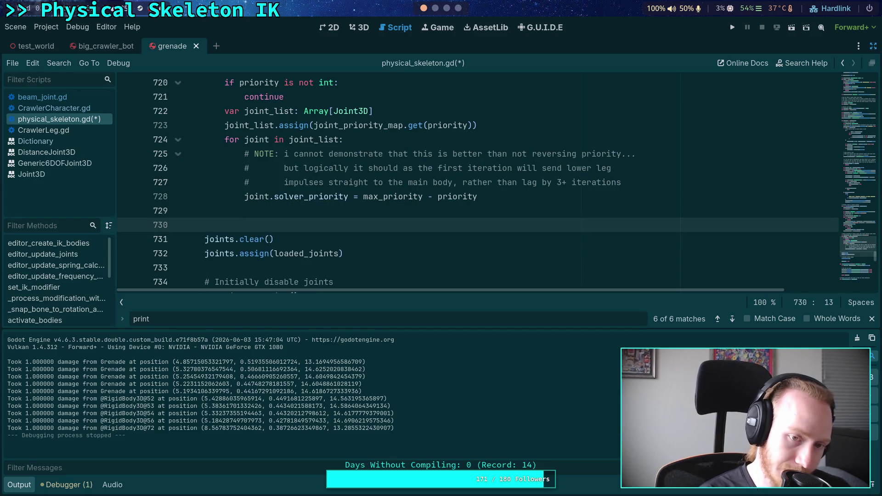
key("Down")
key("Return")
key("BackSpace")
key("BackSpace")
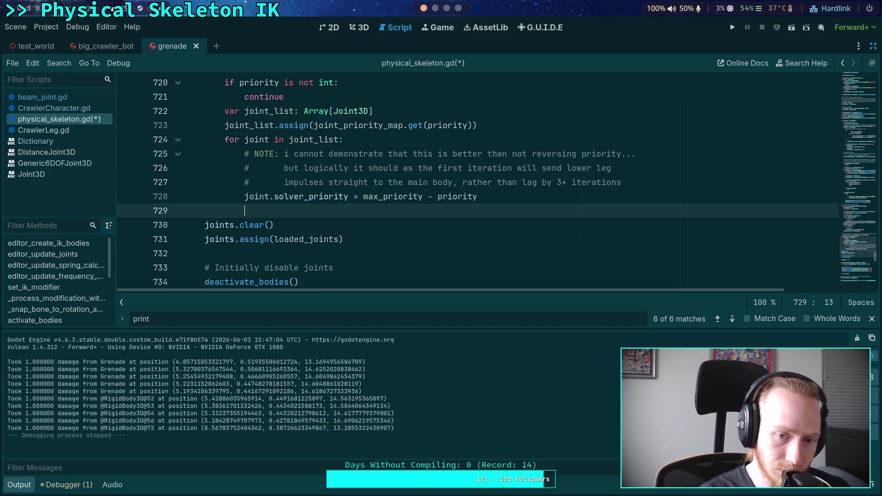
key("ctrl+s")
left_click(732, 28)
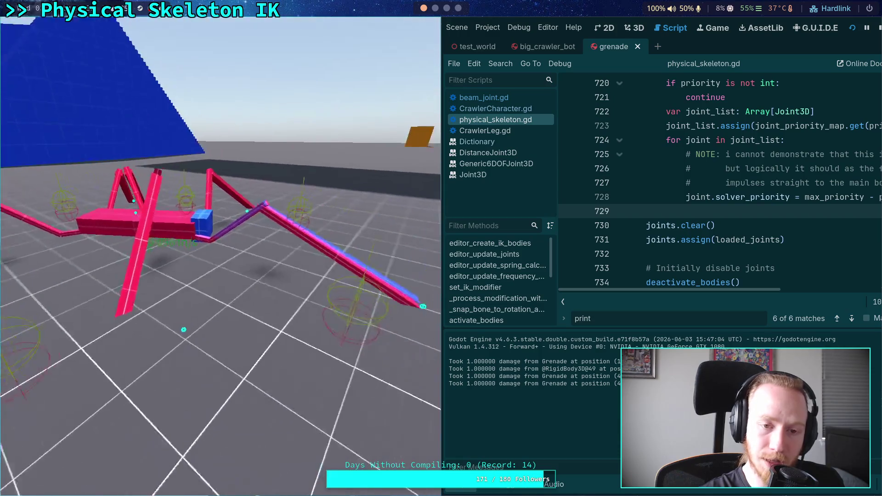
Stop the crawler game after watching it run with reversed solver priorities.
left_click(878, 28)
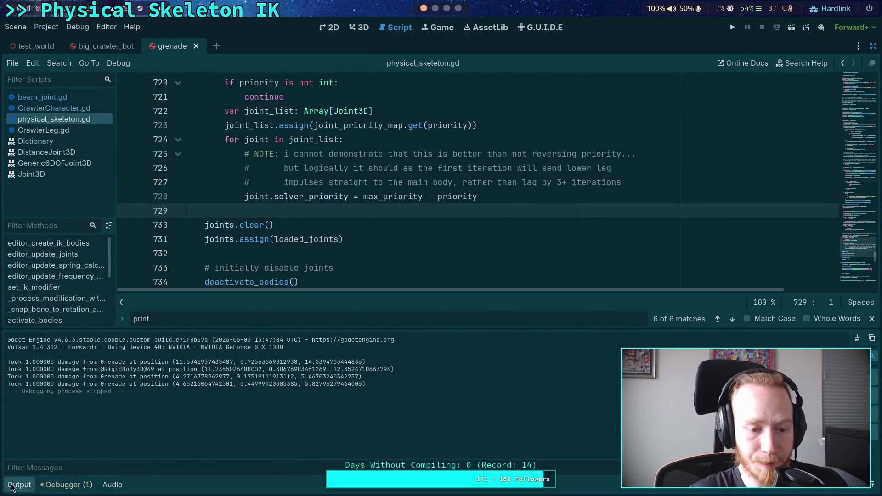
Hide the output console and find bar, and fold the _duplicate_joint function.
left_click(22, 487)
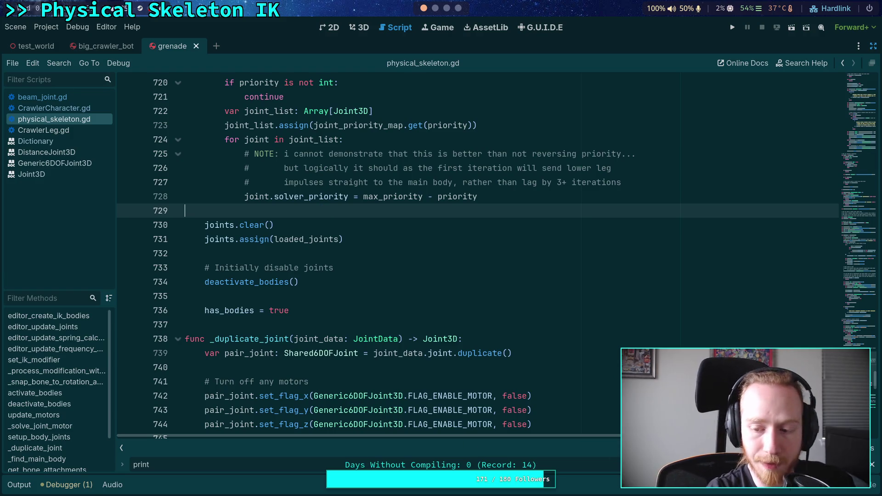
left_click(872, 465)
left_click(495, 367)
scroll(496, 368, "down", 3)
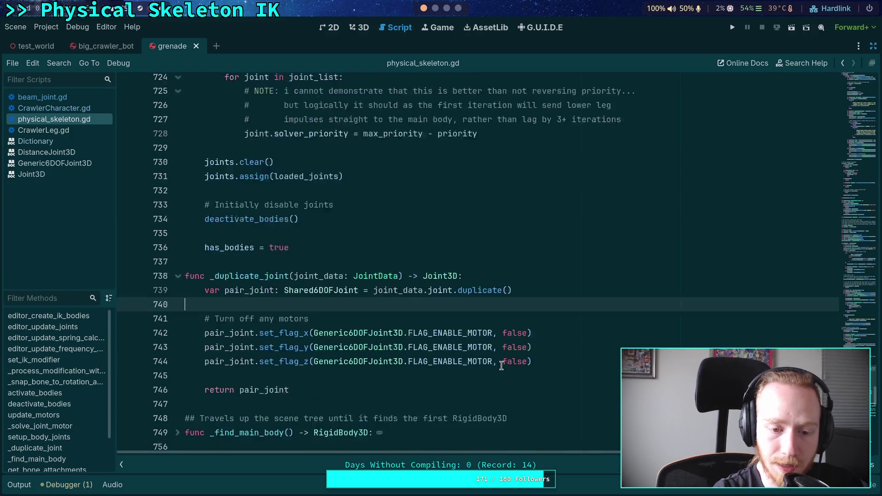
scroll(399, 301, "up", 1)
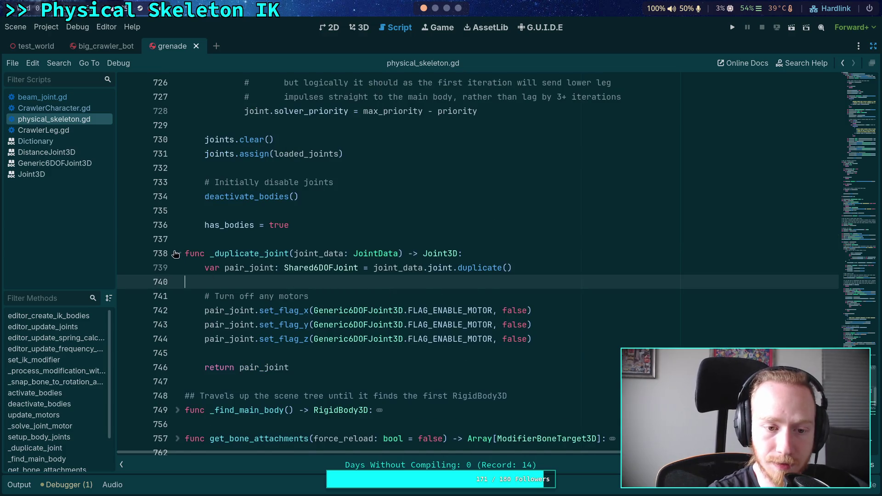
left_click(178, 253)
Scroll physical_skeleton.gd back up to the IK path loading code around line 497.
scroll(275, 258, "up", 6)
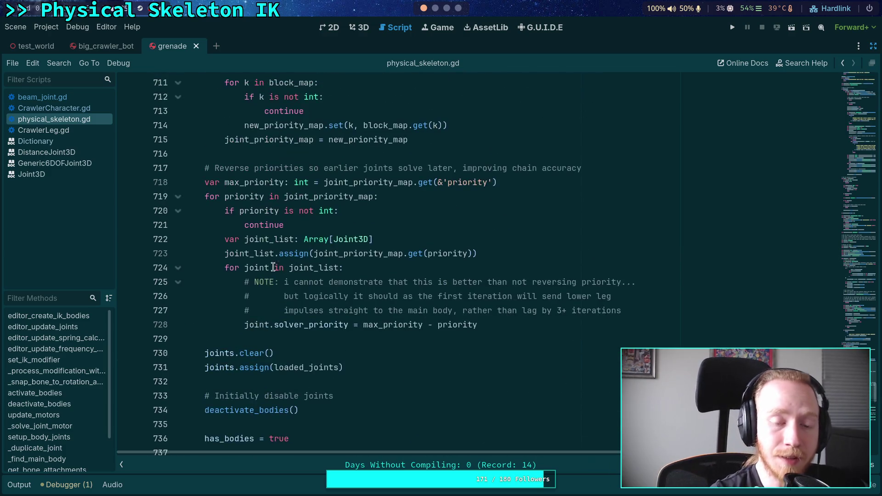
scroll(248, 326, "up", 15)
scroll(243, 324, "up", 20)
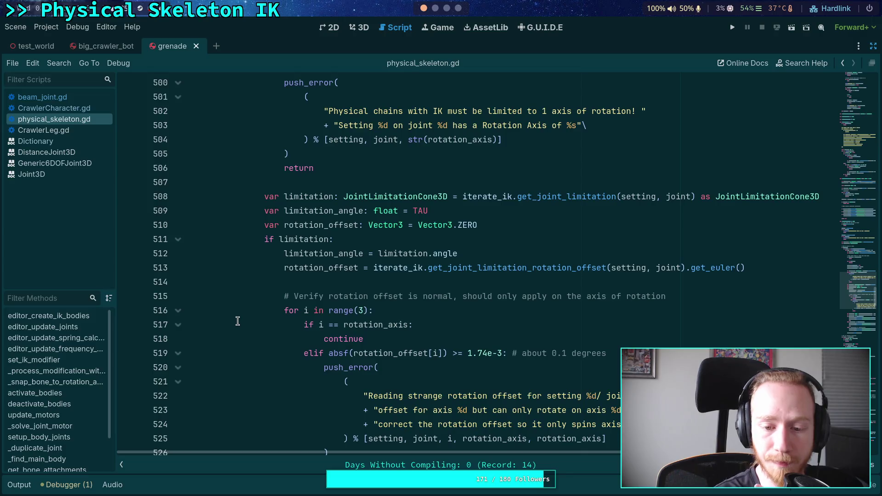
scroll(238, 320, "up", 4)
left_click(262, 352)
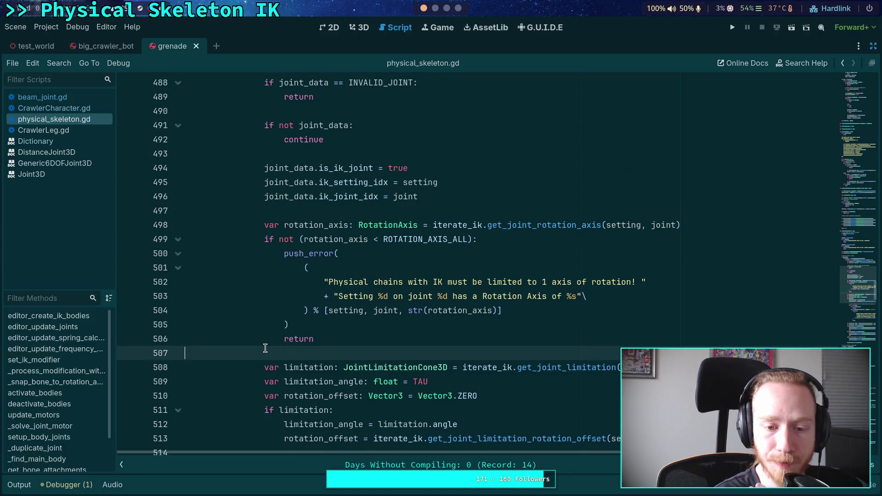
scroll(265, 348, "up", 2)
scroll(266, 348, "up", 2)
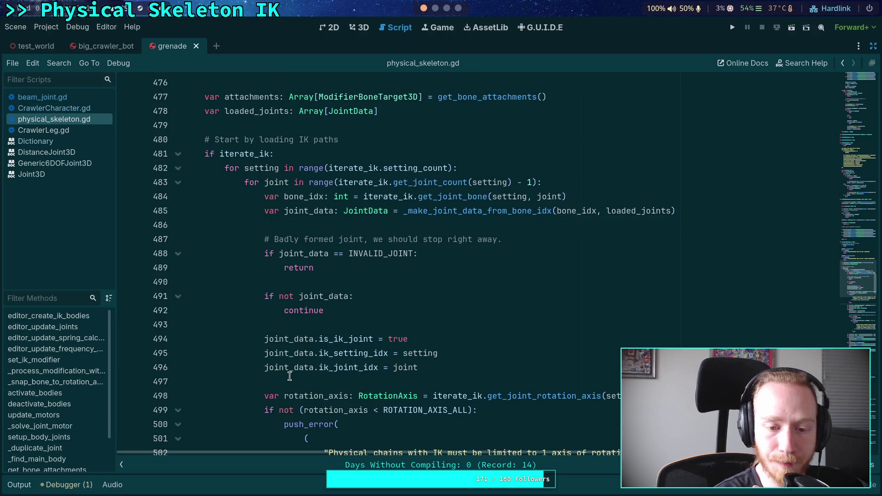
left_click(290, 376)
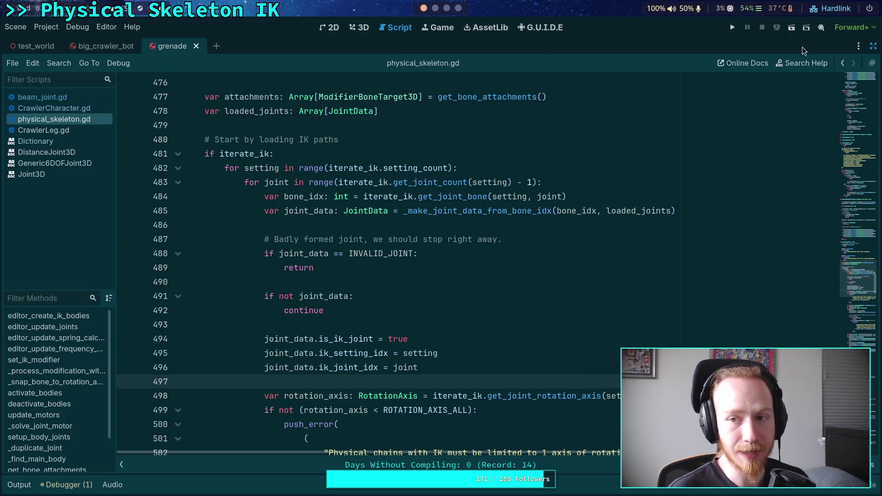
Close the grenade scene tab, leaving test_world and big_crawler_bot open.
left_click(196, 46)
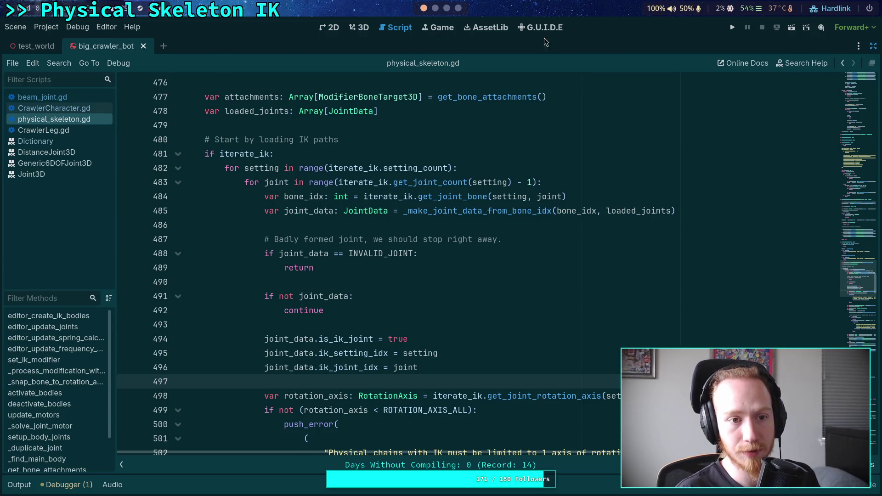
Run the crawler project briefly, stop it, and collapse the output log.
left_click(732, 27)
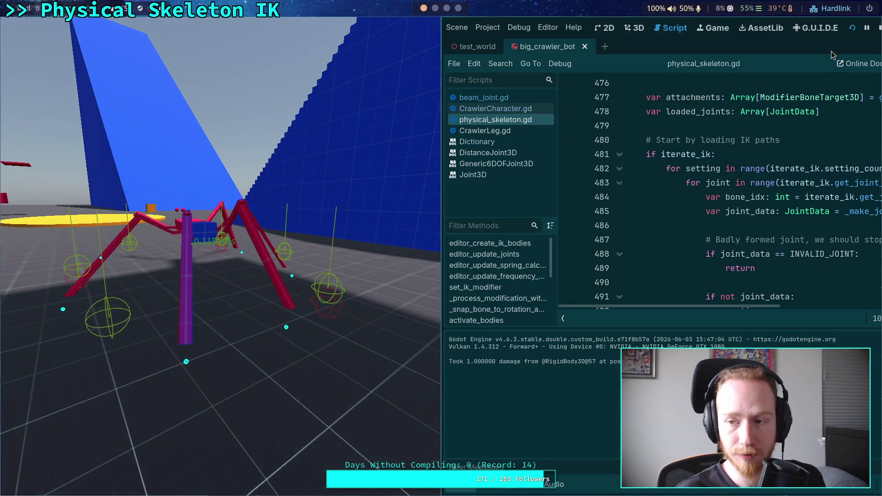
left_click(878, 28)
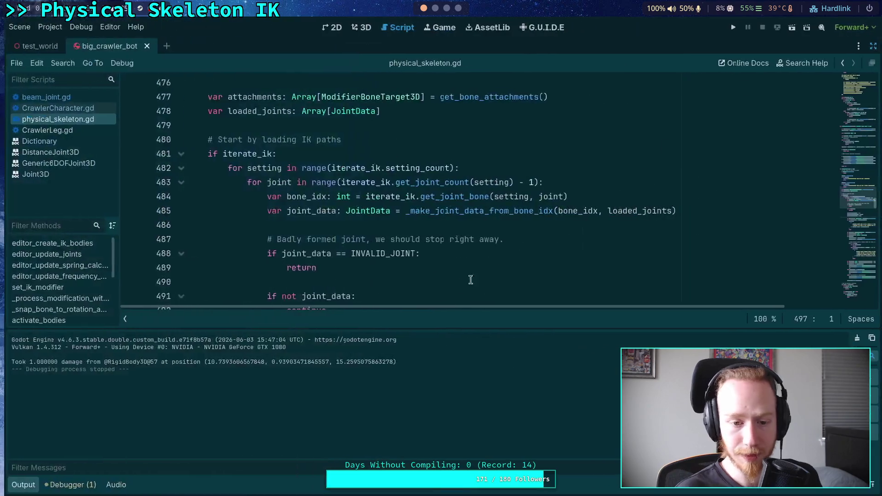
left_click(9, 487)
Review the IK joint-loading loop around lines 493–507 of physical_skeleton.gd.
left_click(314, 323)
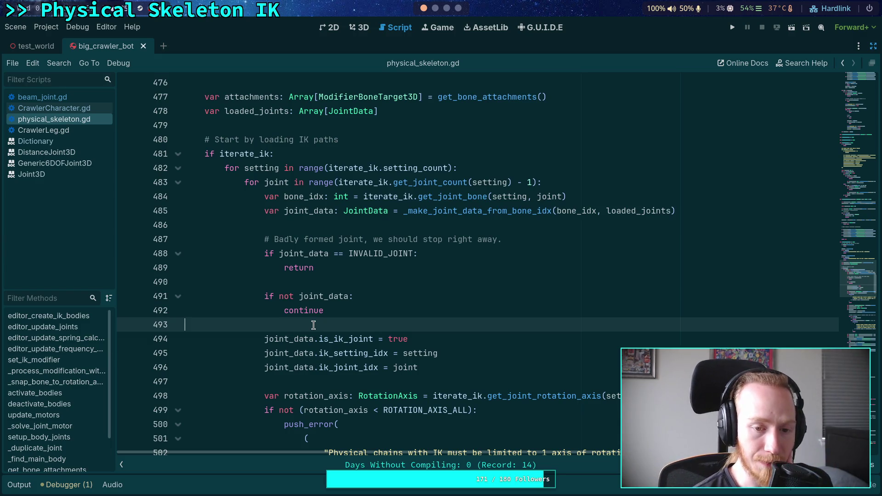
scroll(313, 325, "down", 6)
scroll(294, 276, "up", 1)
left_click(299, 269)
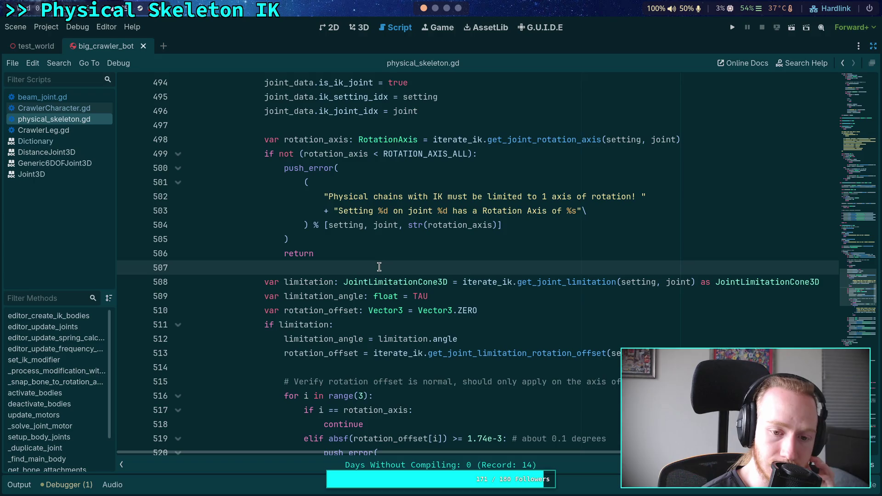
scroll(379, 267, "up", 5)
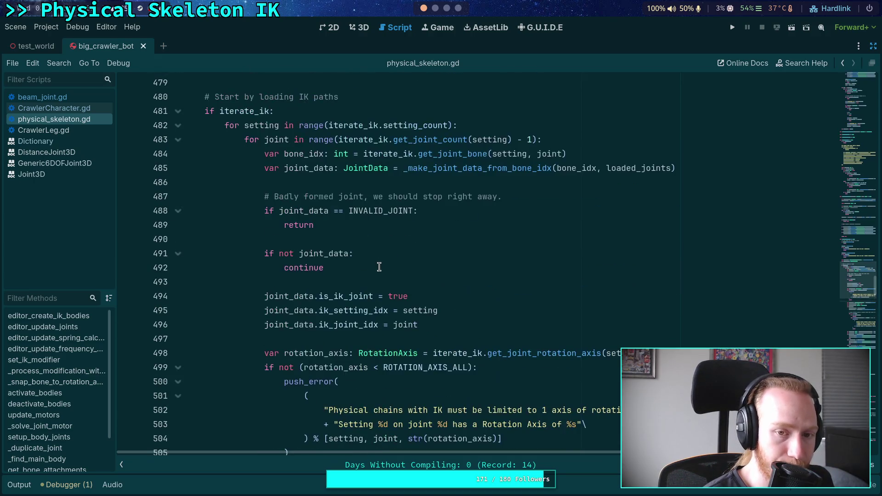
Check the Python REPL terminal, then open CrawlerCharacter.gd from the script list.
left_click(435, 10)
key("super+1")
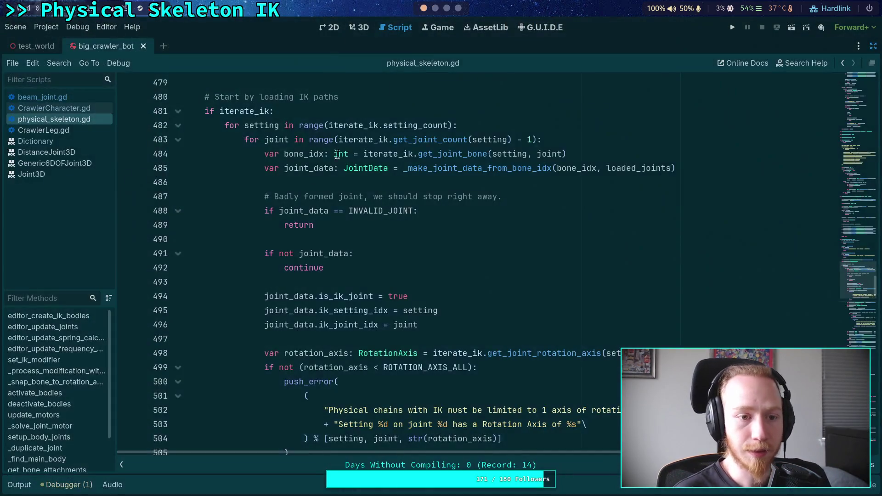
left_click(69, 130)
left_click(54, 108)
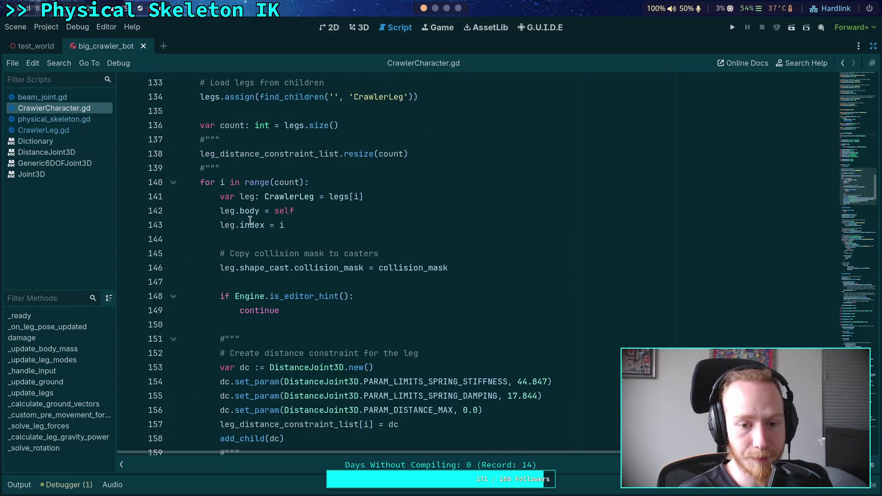
Locate the leg distance-constraint block and its triple-quote markers in CrawlerCharacter.gd.
scroll(261, 227, "up", 1)
scroll(288, 274, "down", 4)
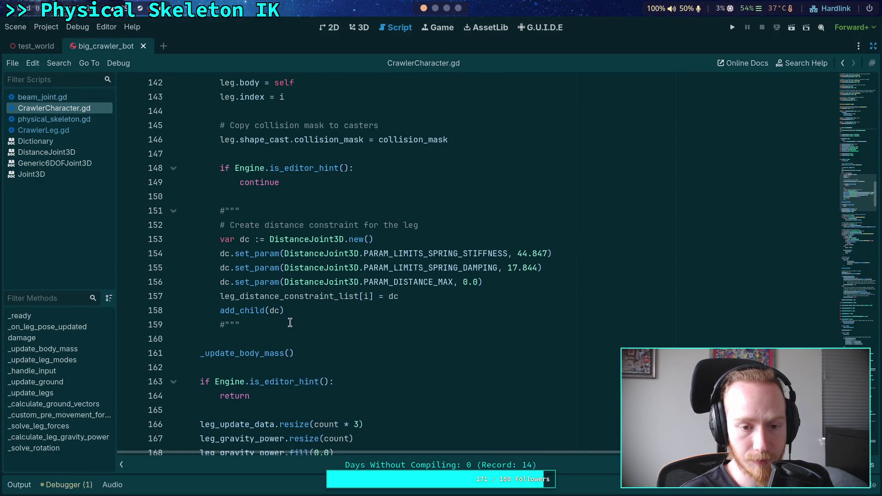
scroll(292, 325, "up", 1)
left_click_drag(280, 367, 277, 270)
left_click(277, 269)
scroll(480, 321, "down", 15)
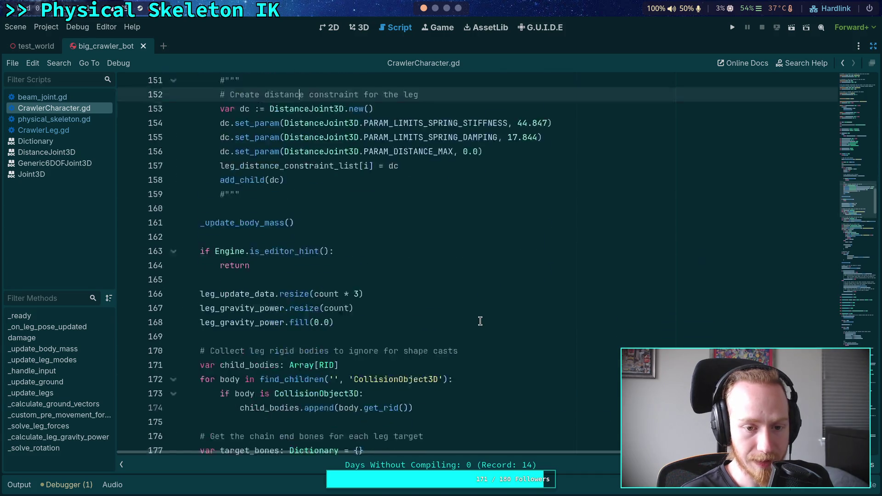
scroll(480, 321, "down", 5)
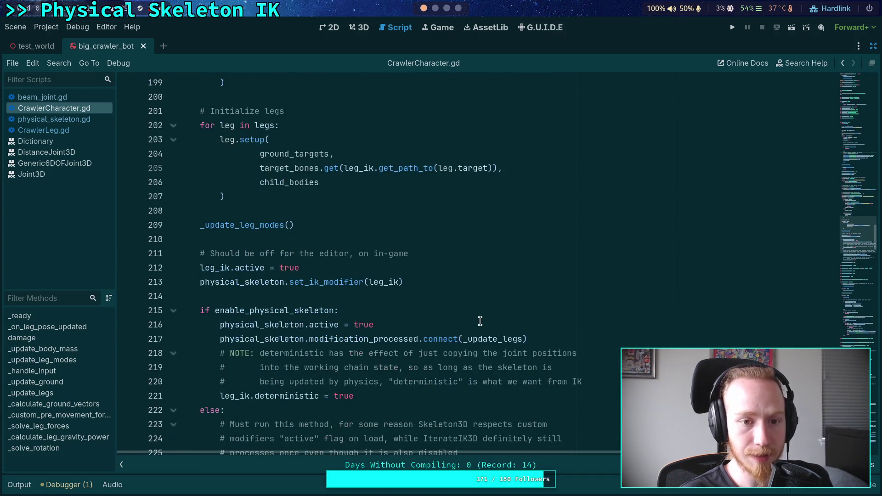
scroll(479, 321, "down", 14)
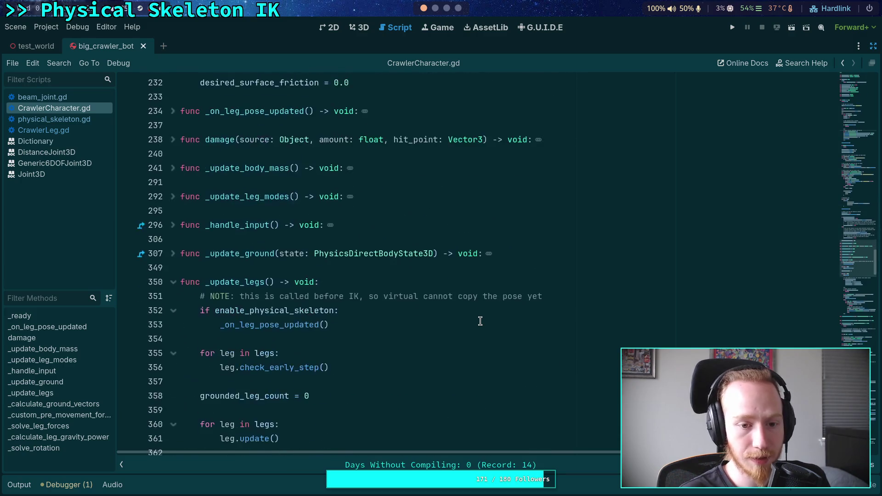
scroll(480, 321, "down", 10)
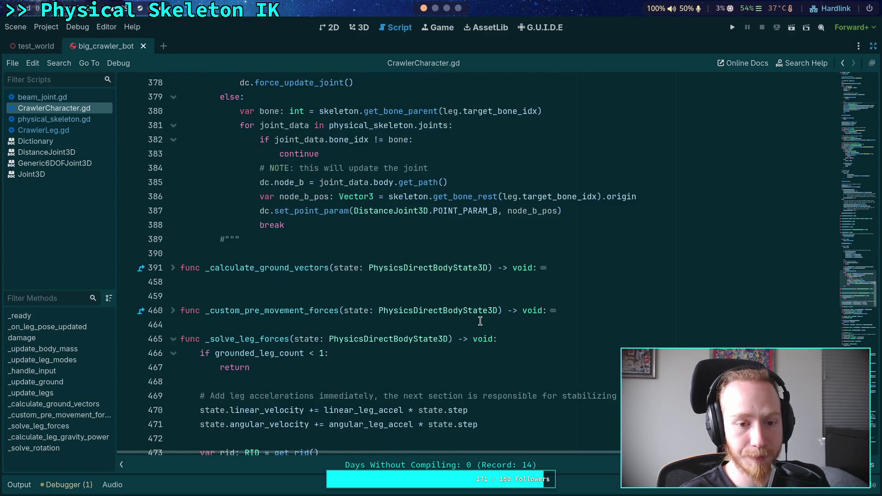
scroll(365, 335, "up", 3)
scroll(230, 410, "down", 1)
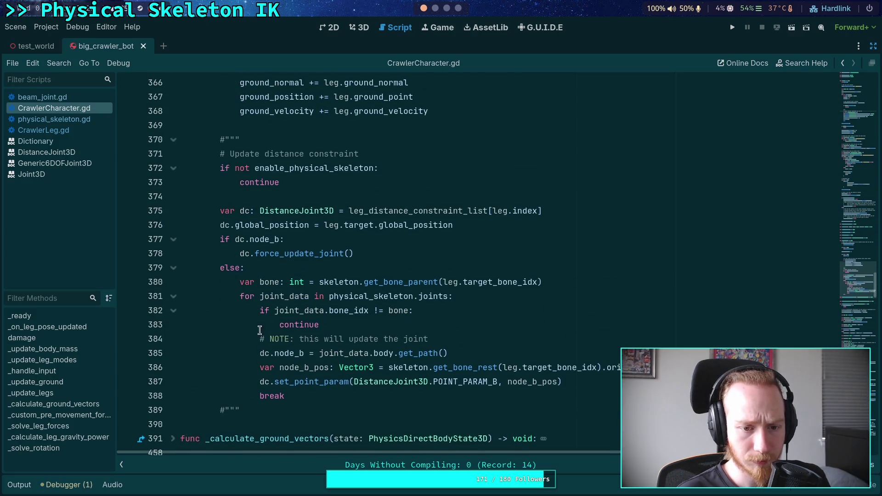
left_click(227, 408)
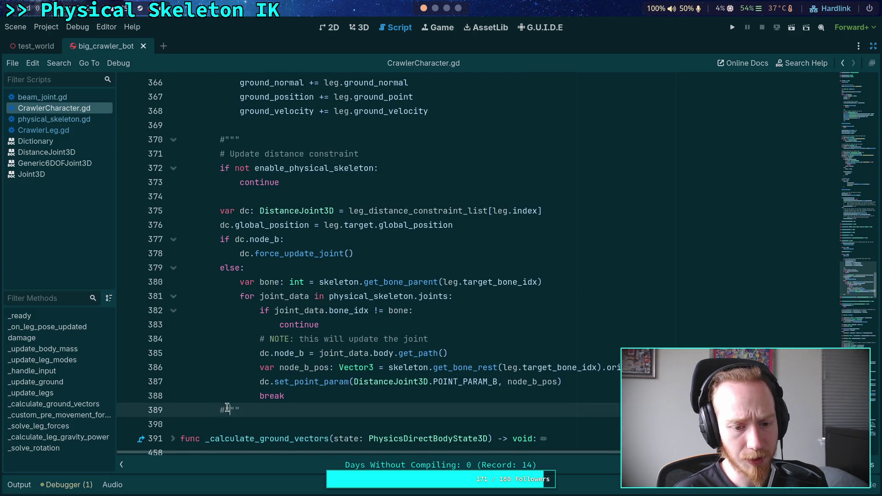
left_click(224, 138)
scroll(251, 272, "up", 13)
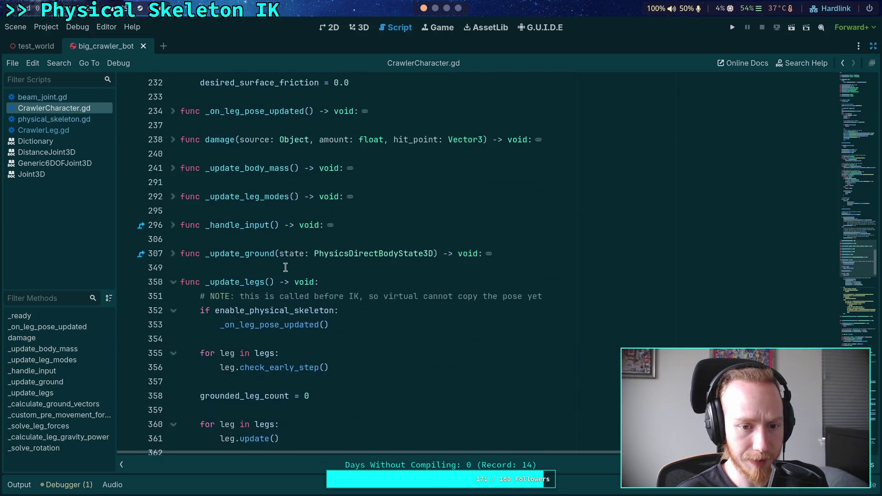
scroll(251, 272, "up", 5)
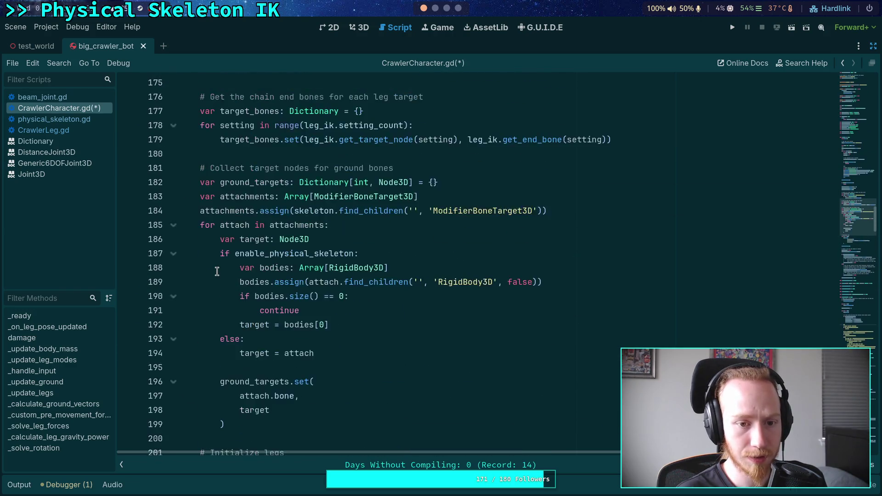
scroll(217, 272, "up", 5)
Remove the # before the triple-quote markers on lines 151 and 139.
left_click(225, 253)
key("BackSpace")
left_click(222, 368)
scroll(265, 302, "up", 3)
scroll(266, 302, "up", 3)
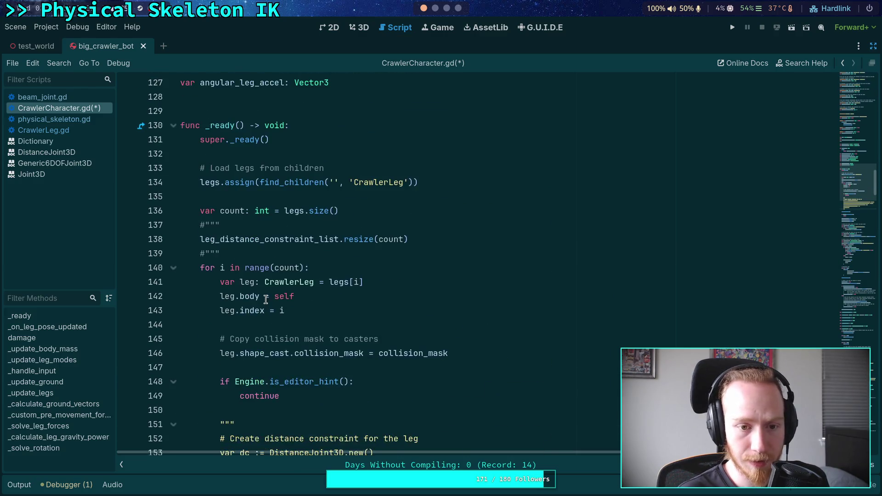
left_click(204, 296)
key("BackSpace")
Remove the # before the markers on lines 110 and 108, quoting the constraint list declaration.
left_click(204, 271)
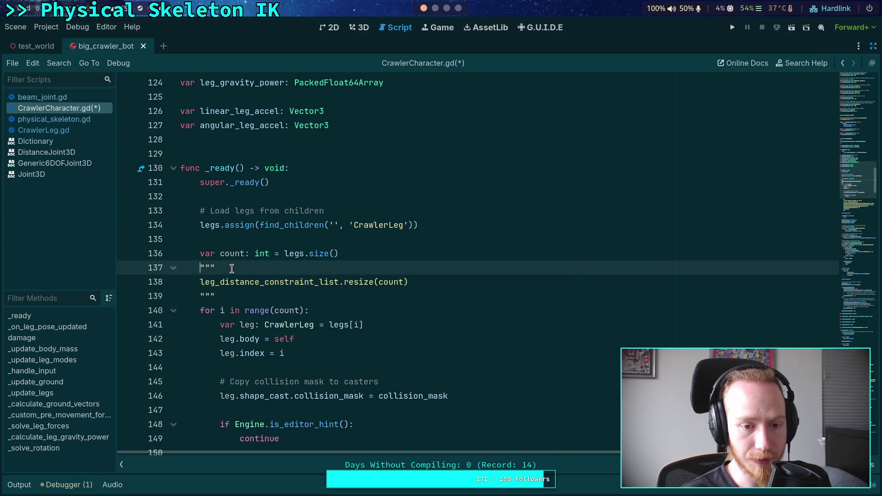
scroll(191, 243, "up", 6)
left_click(184, 139)
key("BackSpace")
left_click(184, 111)
key("BackSpace")
left_click(248, 147)
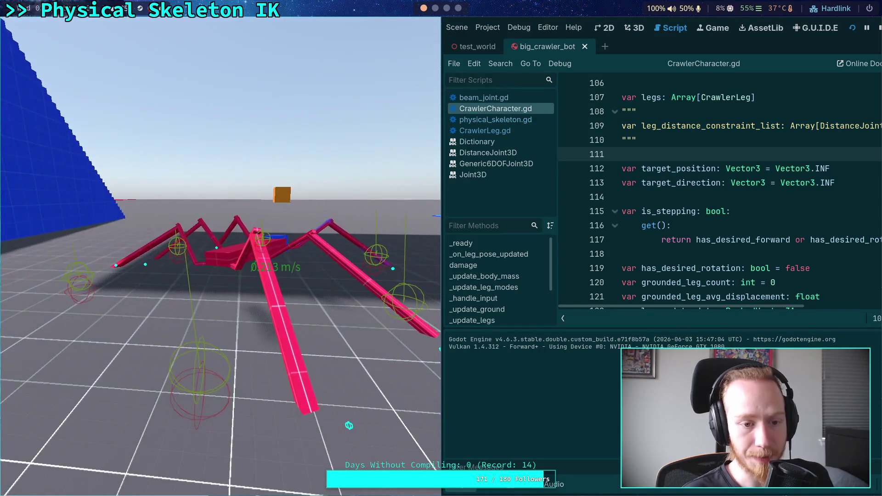
Stop the crawler game and relaunch it with F5.
left_click(878, 31)
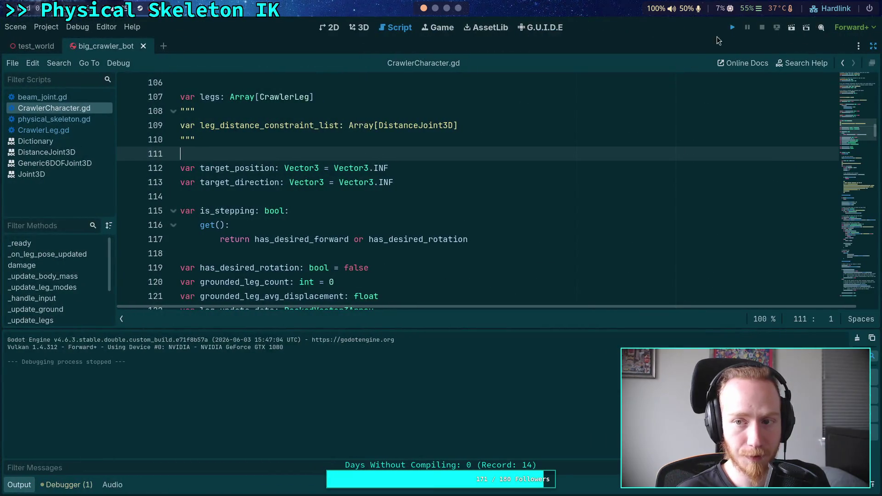
key("F5")
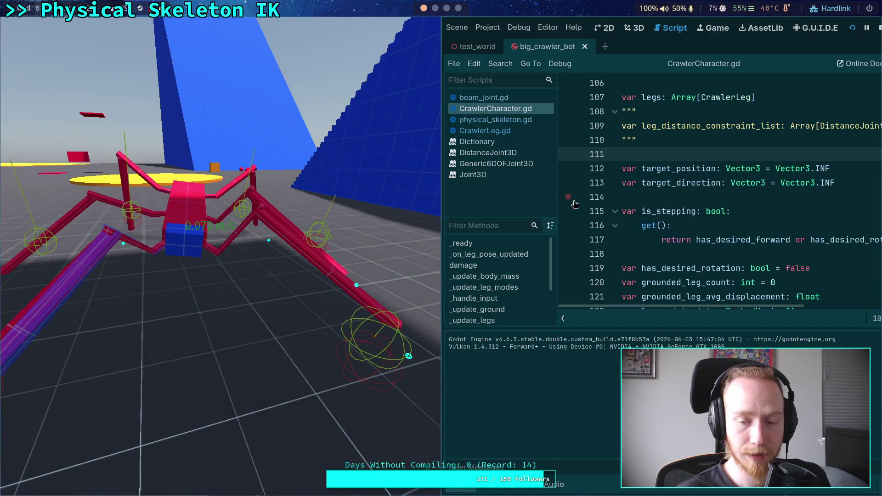
left_click(877, 28)
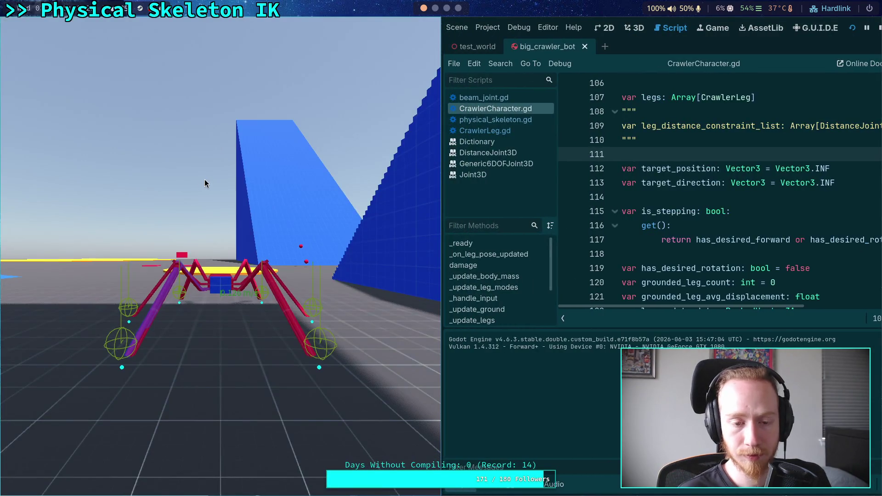
Throw three red balls at the walking crawler to test its legs.
left_click(203, 183)
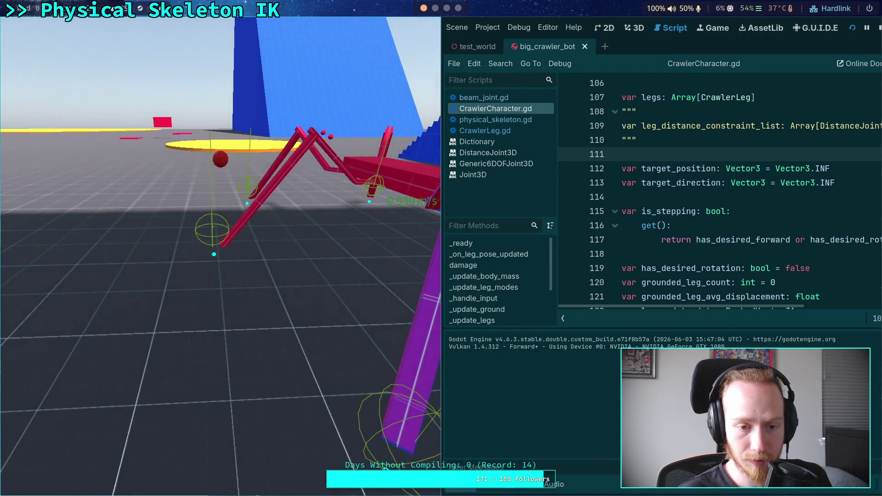
left_click(221, 256)
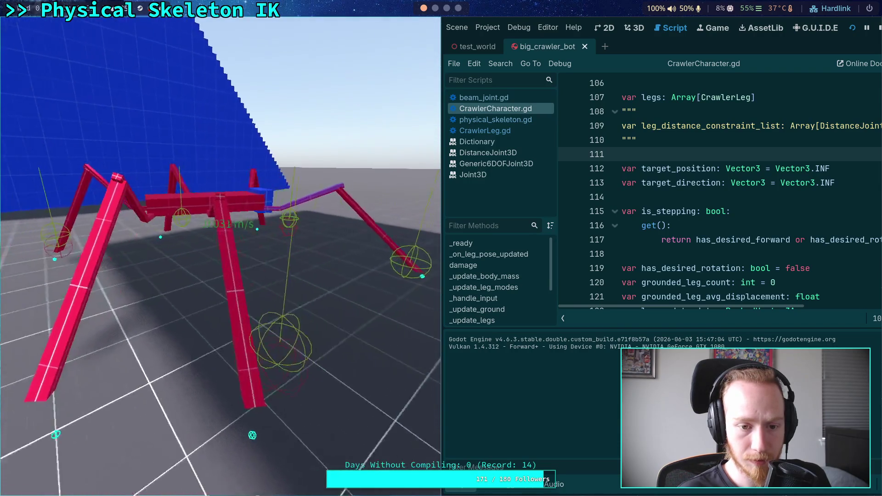
left_click(220, 257)
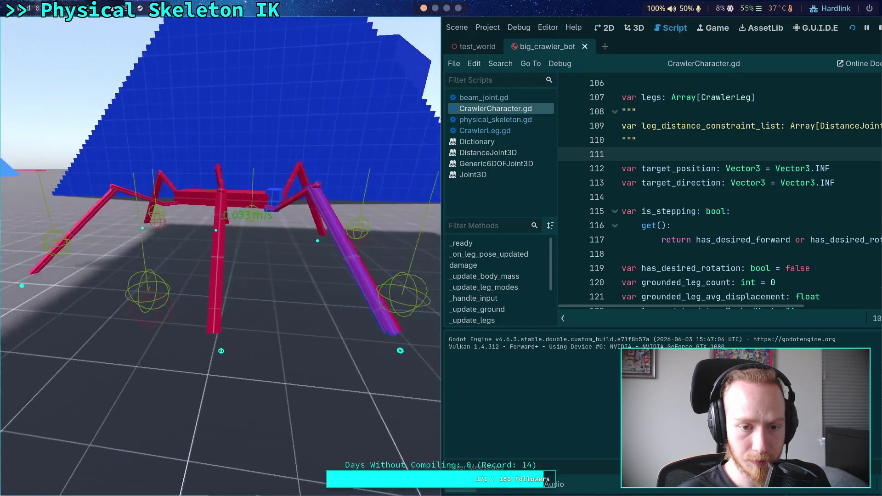
left_click(221, 248)
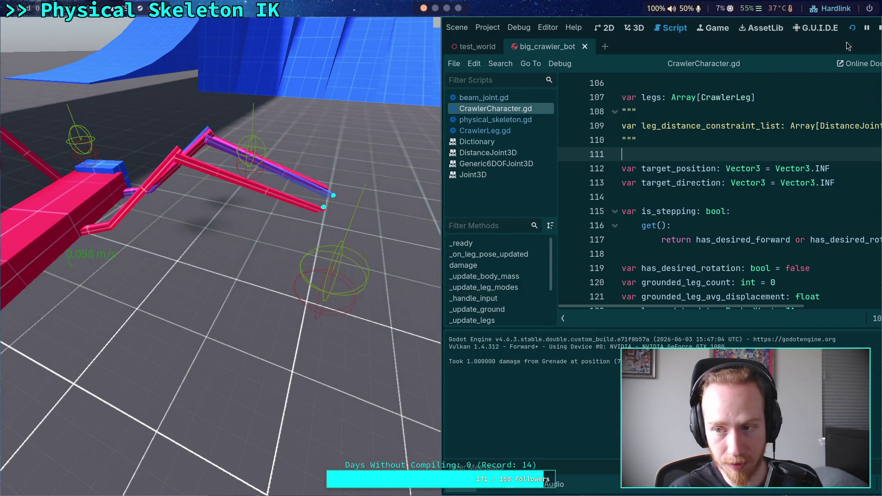
Stop the crawler test game, returning to CrawlerCharacter.gd.
left_click(878, 29)
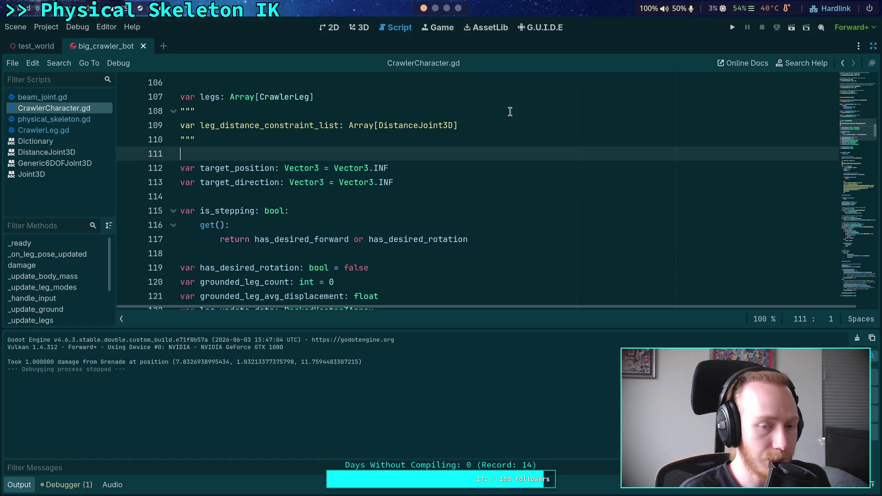
Hide the Output panel and scroll through the open script.
scroll(420, 148, "down", 5)
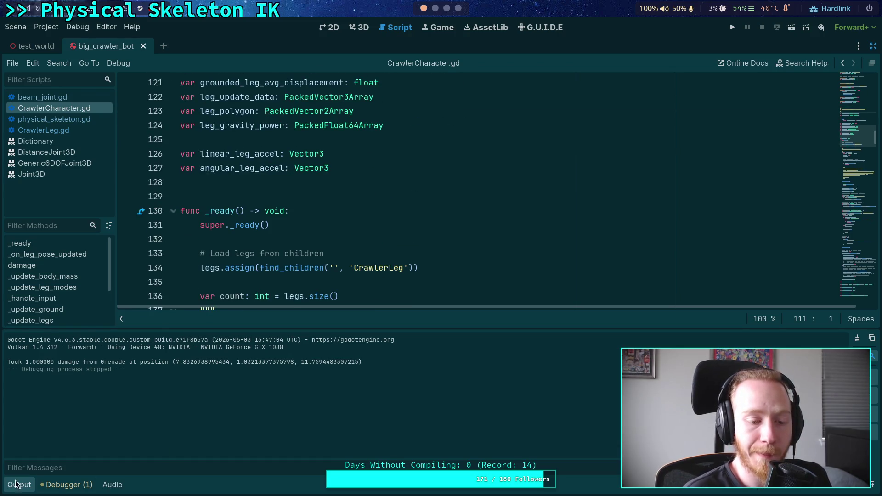
left_click(18, 485)
scroll(304, 336, "down", 3)
scroll(323, 258, "down", 3)
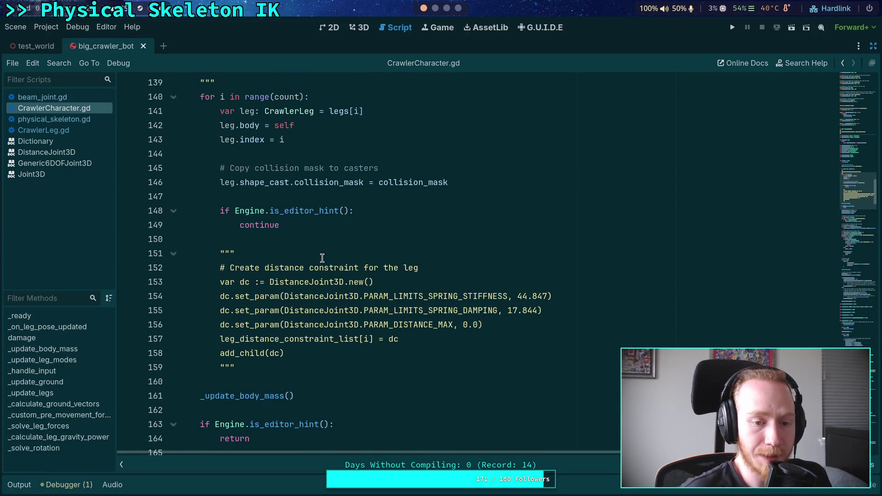
scroll(322, 258, "down", 4)
scroll(323, 258, "down", 4)
left_click(400, 241)
key("Down")
scroll(415, 295, "down", 7)
left_click(396, 312)
scroll(393, 310, "down", 7)
scroll(389, 308, "down", 4)
scroll(333, 271, "up", 12)
scroll(333, 271, "up", 20)
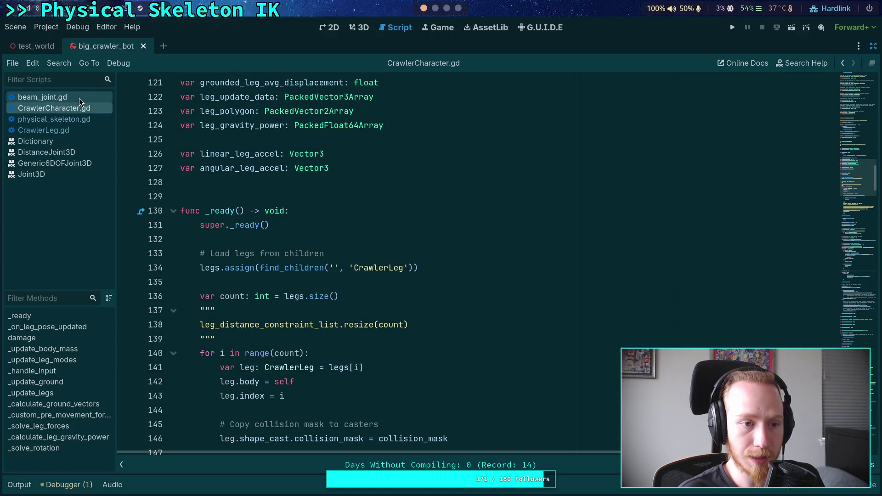
Open physical_skeleton.gd and select the disabled rebuild-joint block, lines 393–408.
left_click(42, 98)
left_click(72, 120)
scroll(298, 247, "up", 8)
scroll(298, 246, "up", 20)
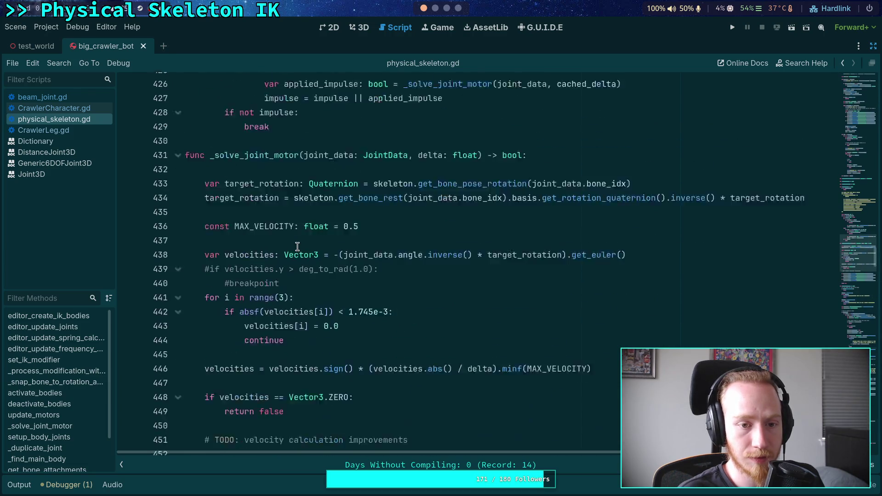
scroll(297, 246, "up", 5)
scroll(297, 247, "down", 2)
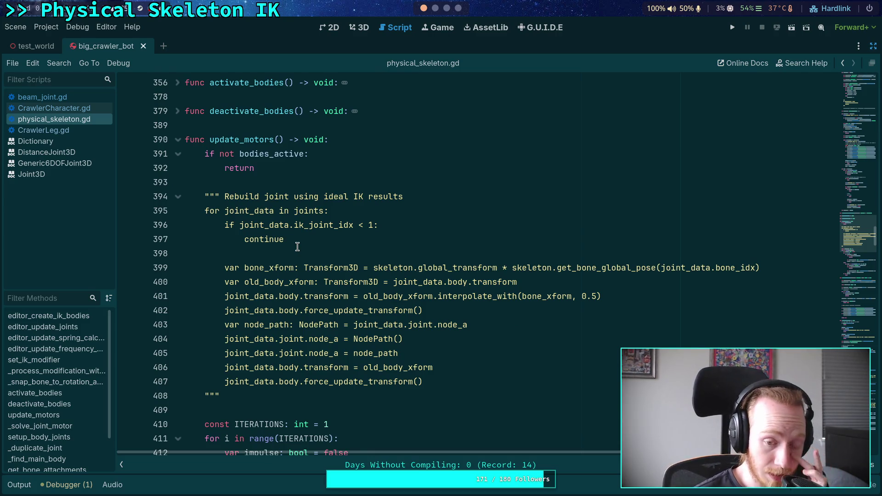
left_click(286, 381)
left_click(264, 399)
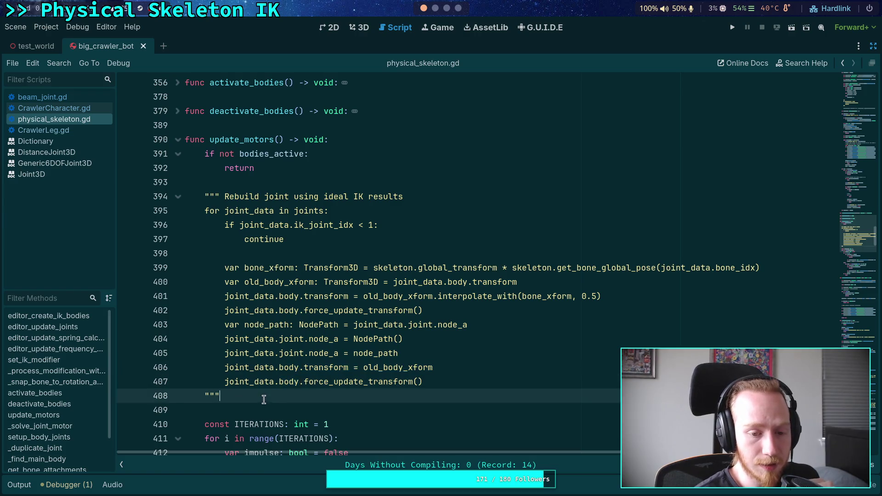
left_click_drag(264, 400, 165, 181)
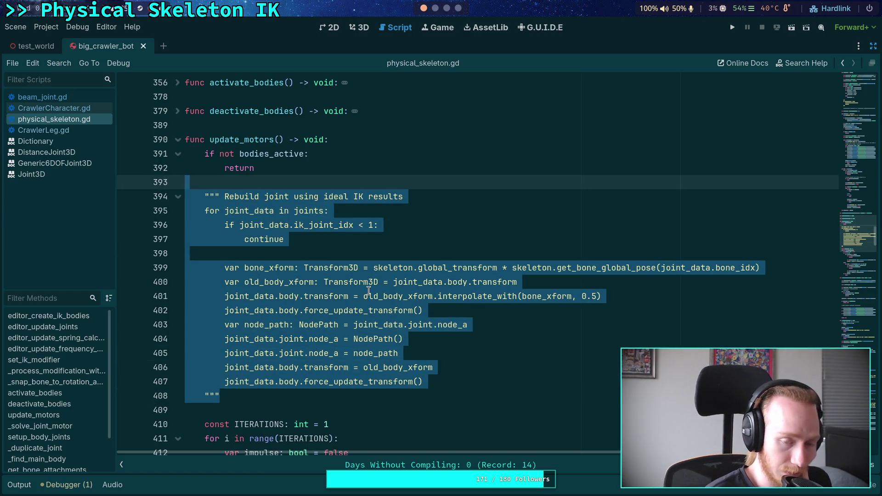
Delete the rebuild-joint block, then review deactivate_bodies and activate_bodies.
key("Delete")
key("Delete")
scroll(464, 248, "up", 3)
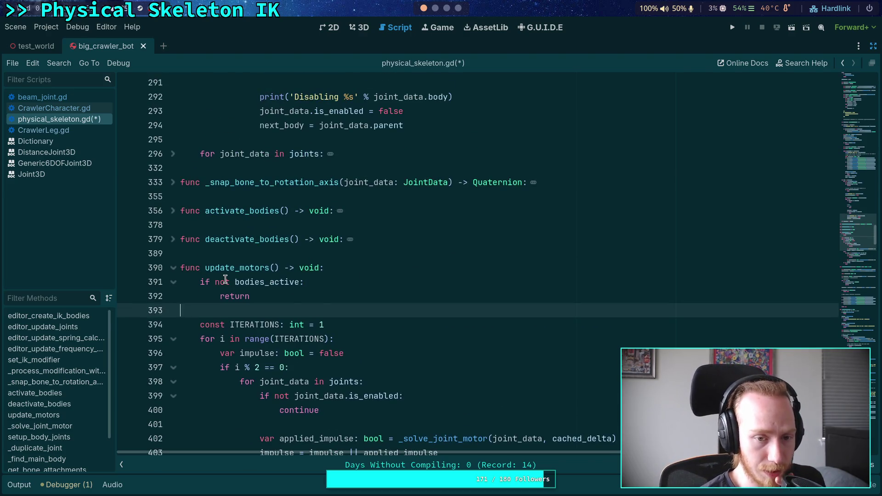
left_click(173, 240)
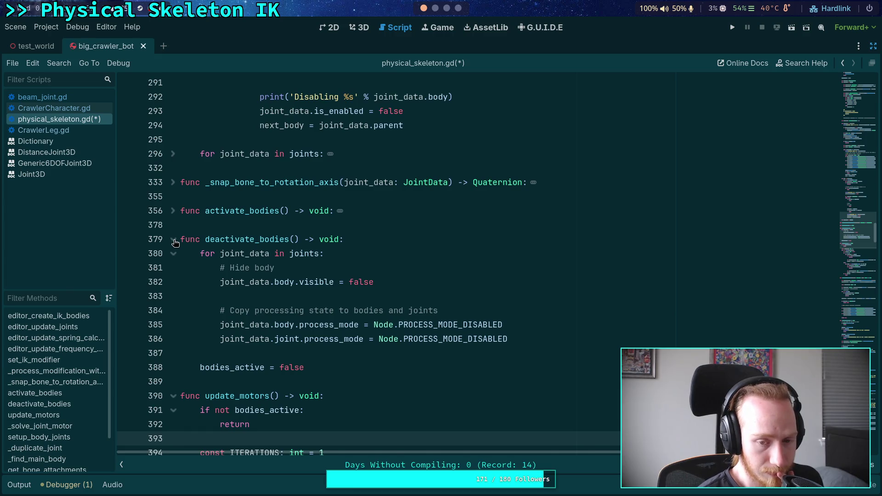
left_click(174, 240)
left_click(173, 211)
scroll(267, 266, "down", 5)
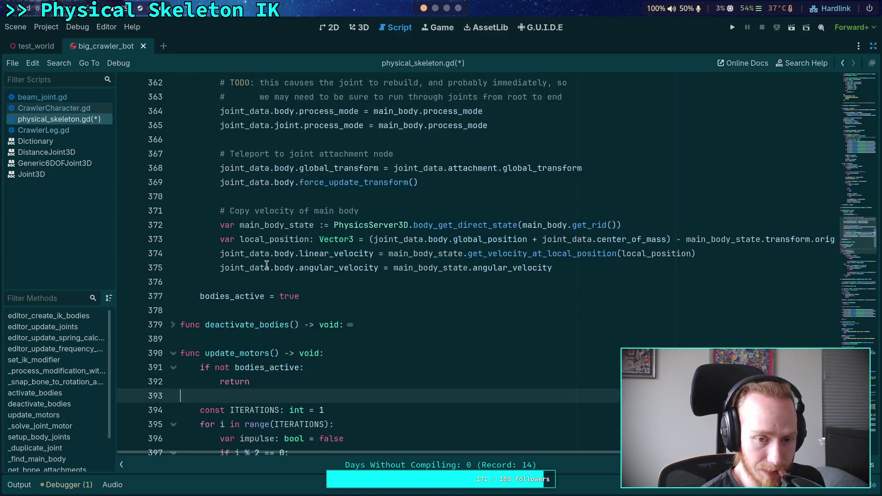
scroll(266, 265, "up", 4)
left_click(173, 167)
Review _snap_bone_to_rotation_axis and expand the joints loop at line 296.
left_click(173, 140)
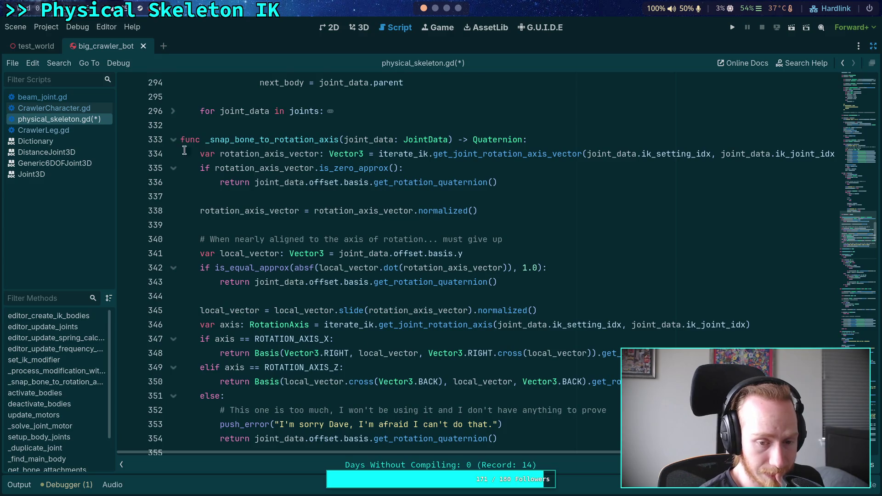
scroll(180, 150, "down", 5)
scroll(175, 154, "up", 5)
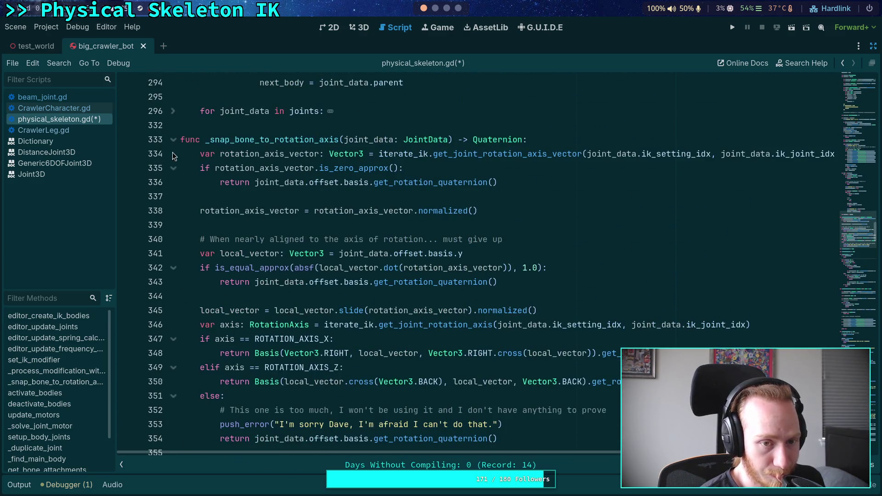
left_click(173, 139)
scroll(174, 275, "up", 5)
left_click(173, 367)
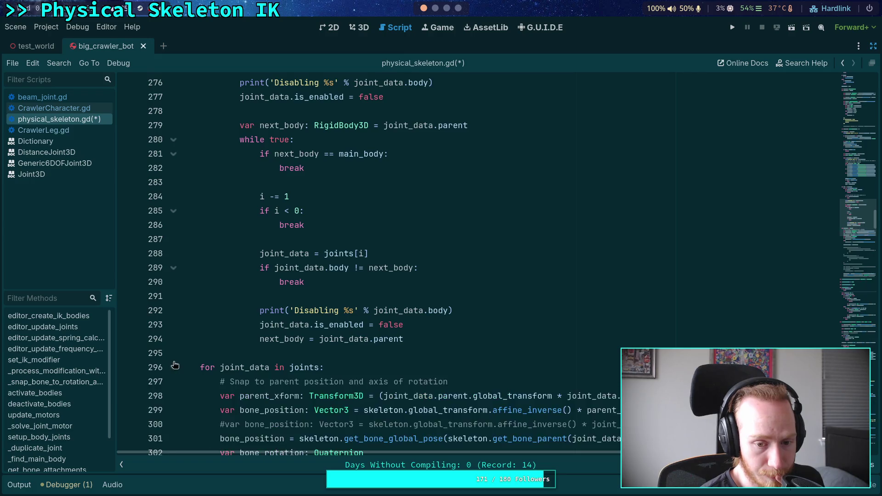
scroll(198, 314, "down", 10)
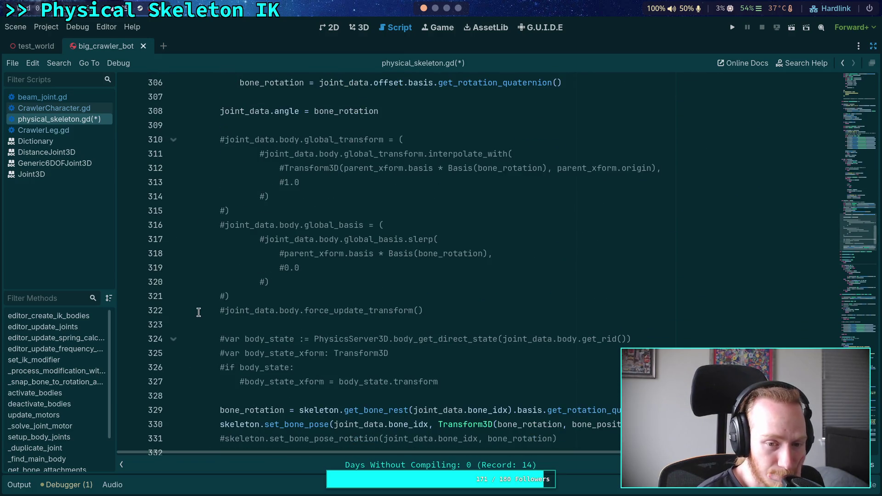
scroll(199, 306, "down", 1)
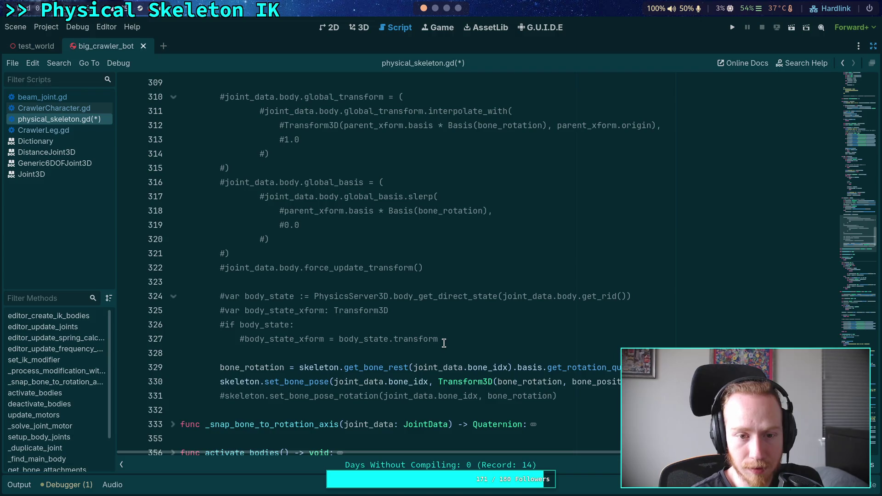
Select the commented-out transform and body state code on lines 310–327.
left_click(436, 322)
scroll(441, 323, "up", 2)
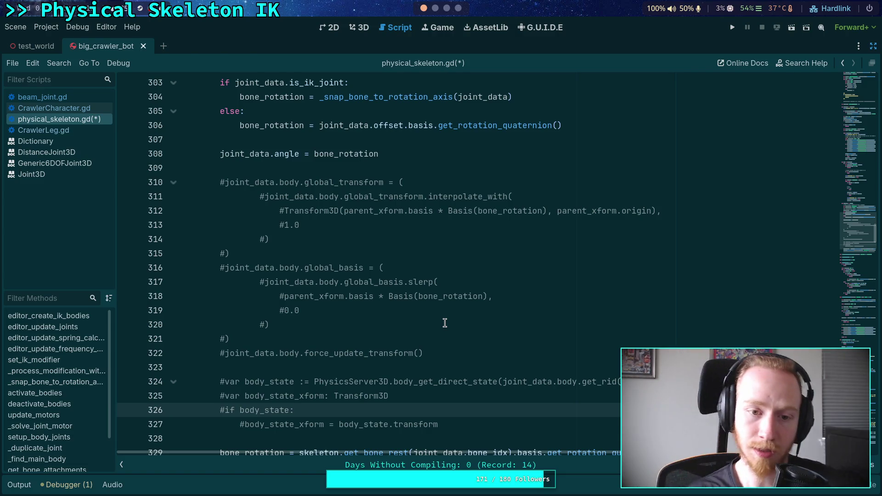
left_click(347, 255)
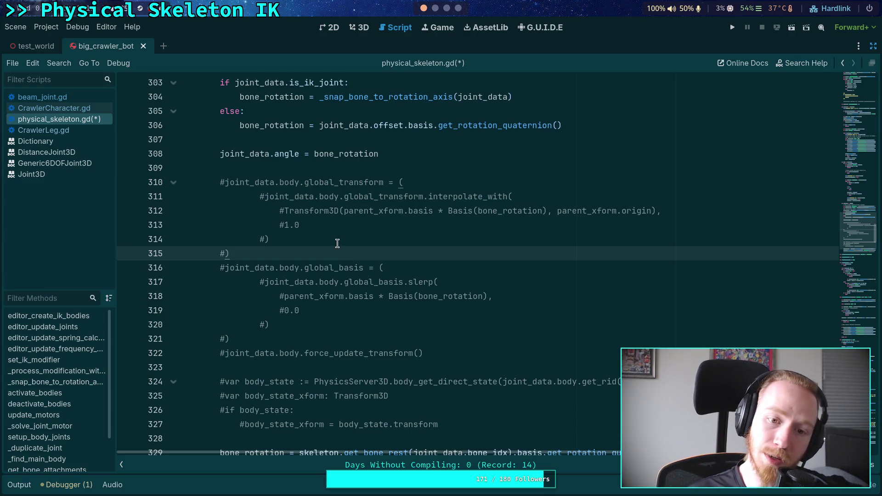
mouse_move(222, 180)
left_mouse_down()
mouse_move(239, 222)
mouse_move(322, 269)
mouse_move(294, 297)
mouse_move(366, 301)
mouse_move(452, 368)
mouse_move(487, 377)
left_mouse_up()
scroll(346, 305, "down", 1)
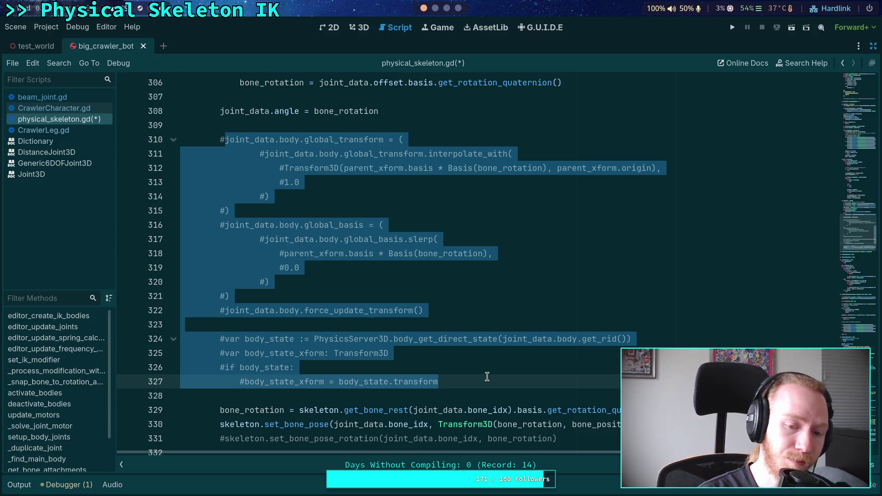
Delete the selected commented-out block and its leftover blank lines.
key("BackSpace")
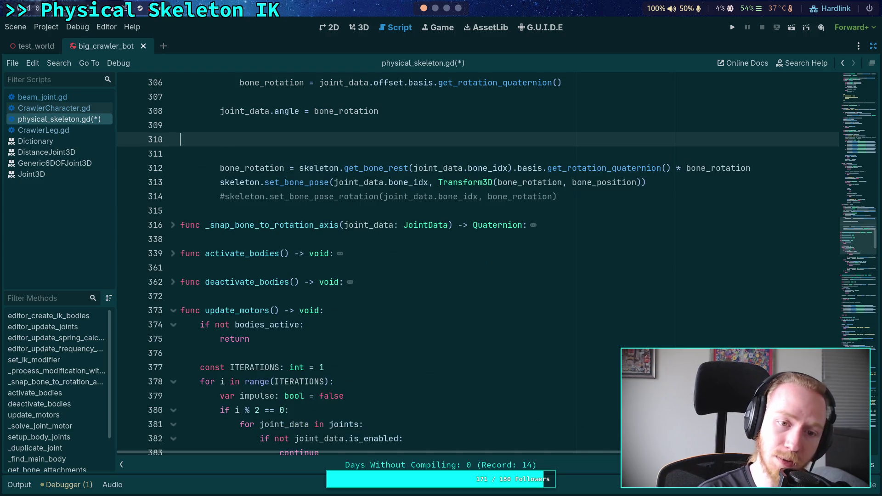
key("BackSpace")
key("BackSpace")
scroll(466, 359, "up", 5)
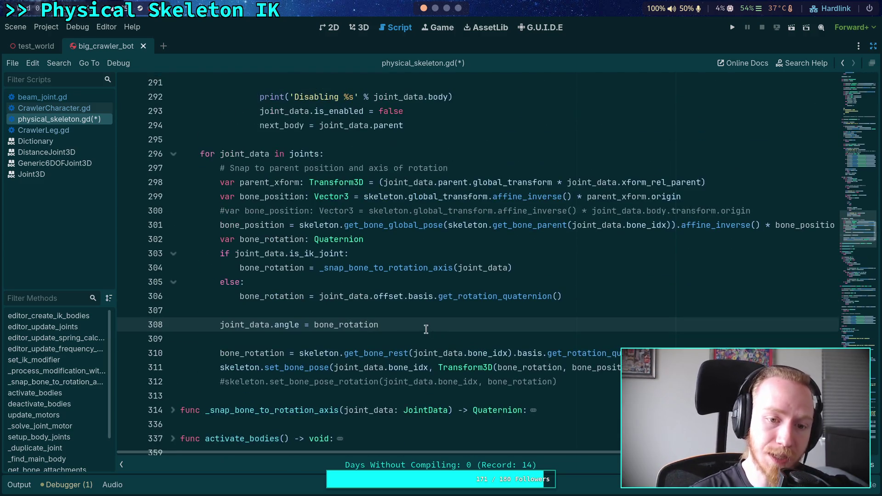
scroll(227, 208, "up", 5)
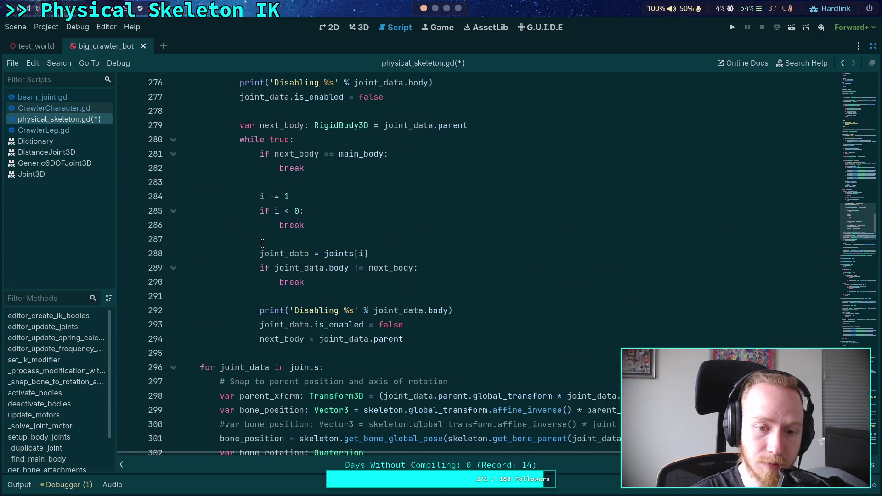
scroll(212, 224, "up", 6)
scroll(213, 224, "up", 7)
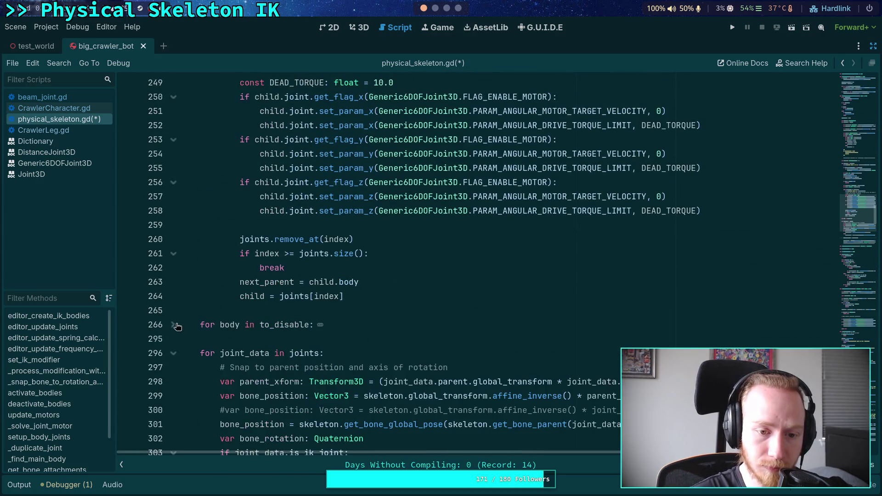
scroll(190, 231, "up", 5)
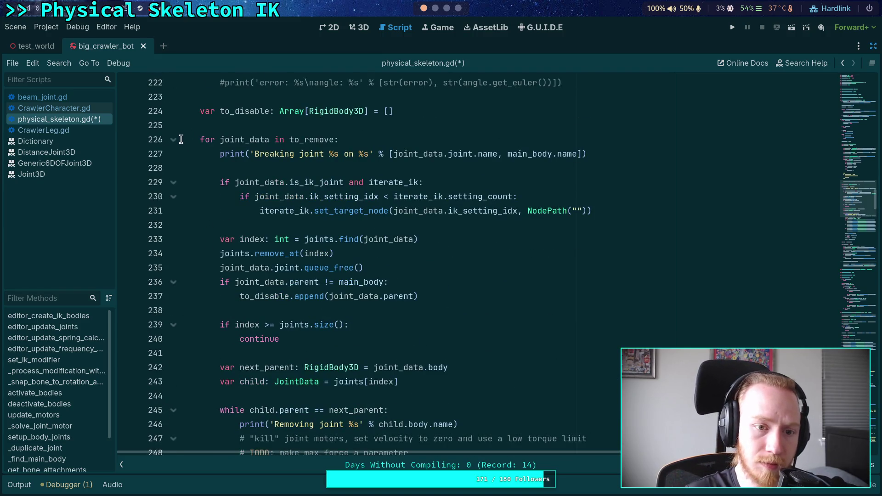
scroll(216, 198, "up", 10)
scroll(229, 214, "up", 10)
scroll(228, 214, "up", 13)
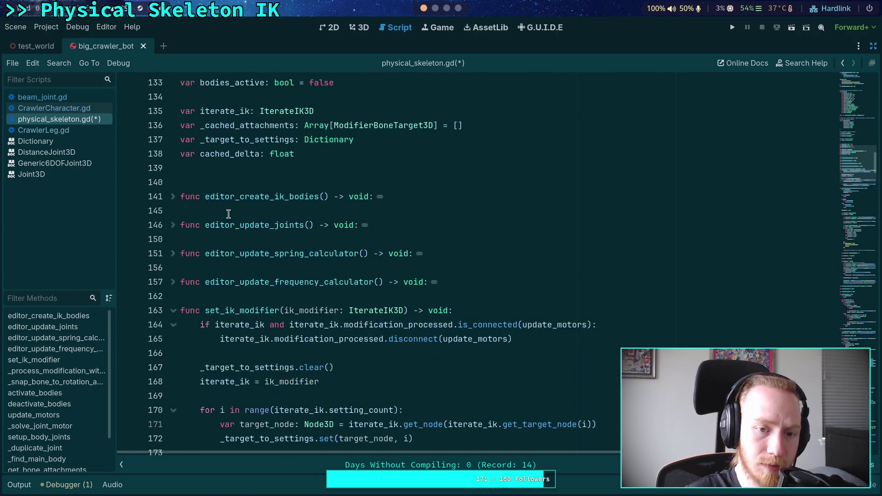
scroll(229, 214, "down", 20)
scroll(228, 214, "down", 20)
scroll(228, 214, "up", 3)
Scroll through the rest of physical_skeleton.gd and save it with Ctrl+S.
scroll(228, 214, "down", 3)
scroll(228, 214, "down", 9)
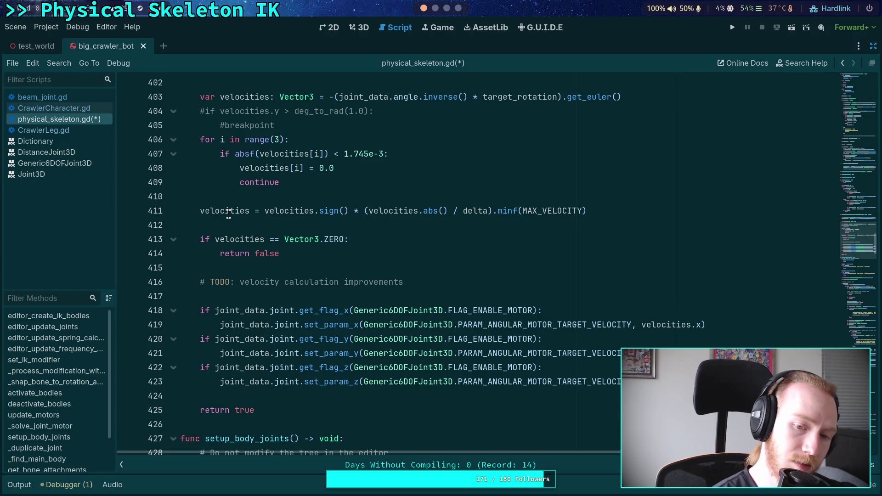
scroll(228, 214, "down", 5)
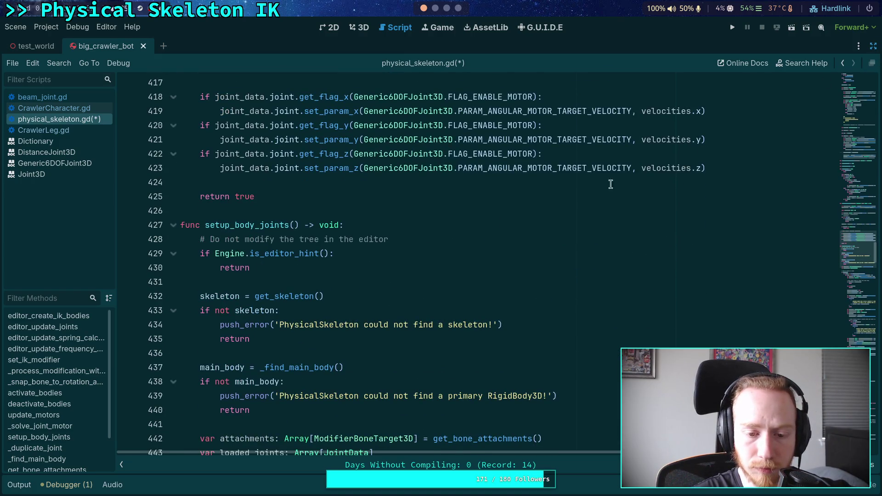
scroll(531, 218, "down", 5)
scroll(532, 218, "down", 12)
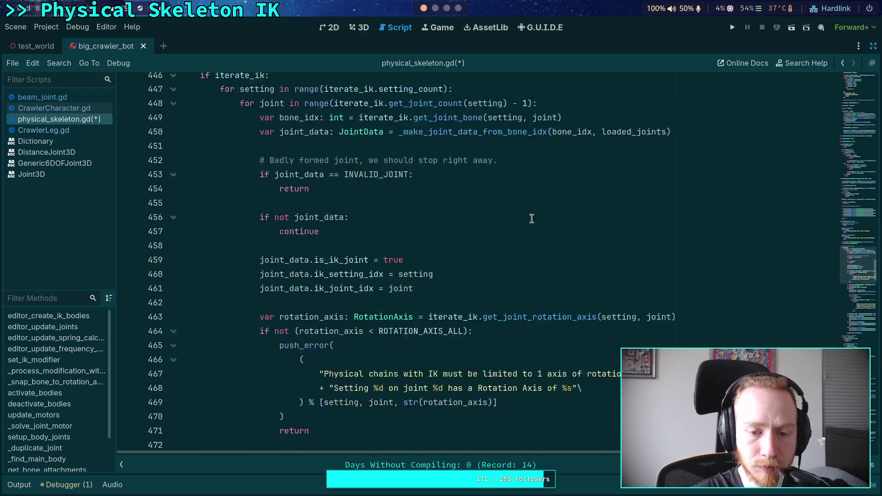
scroll(532, 219, "down", 7)
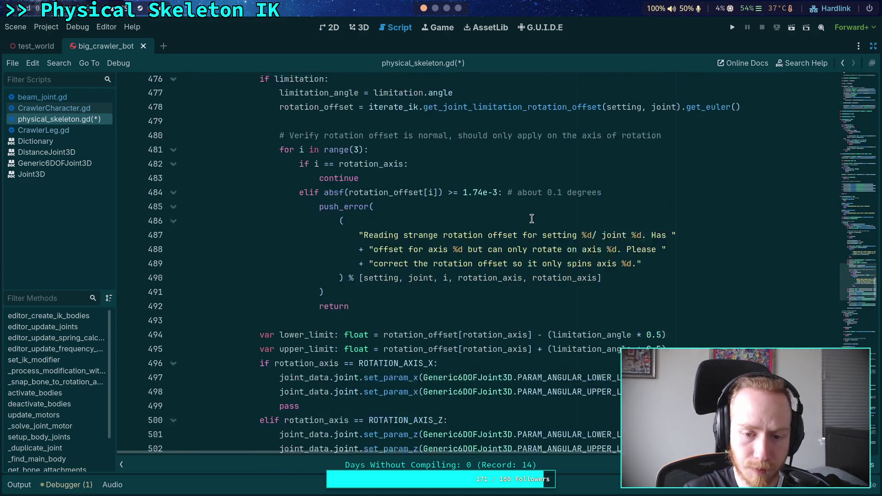
scroll(531, 218, "down", 18)
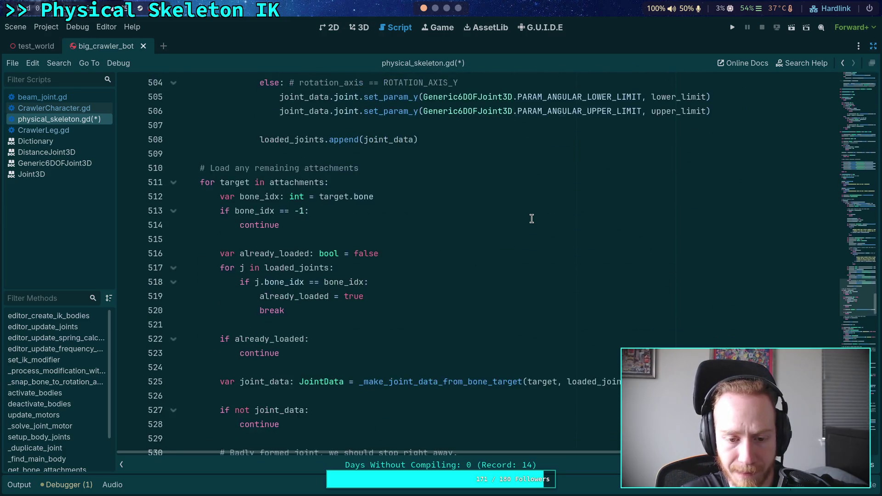
scroll(474, 229, "down", 4)
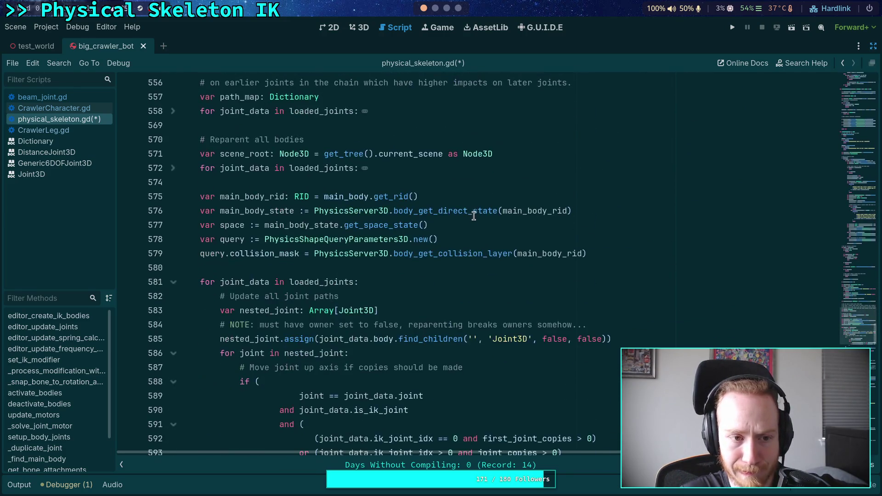
scroll(474, 215, "down", 5)
scroll(408, 214, "down", 16)
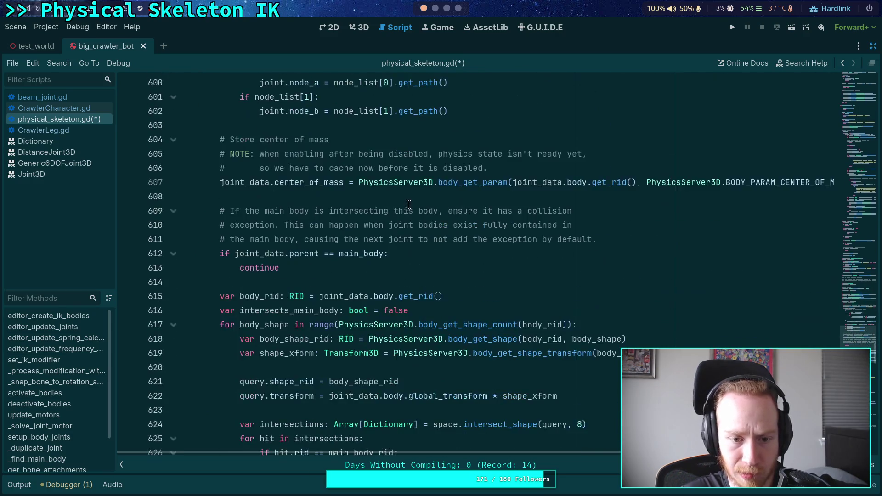
scroll(409, 204, "down", 11)
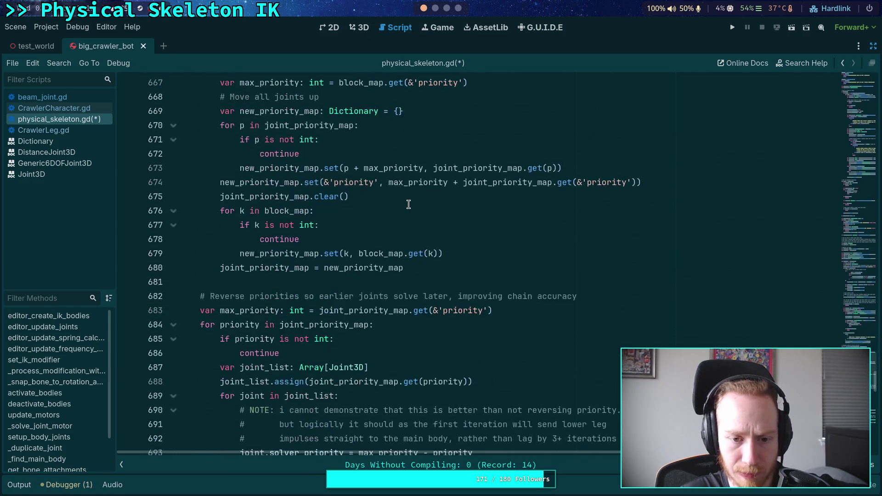
scroll(408, 204, "down", 9)
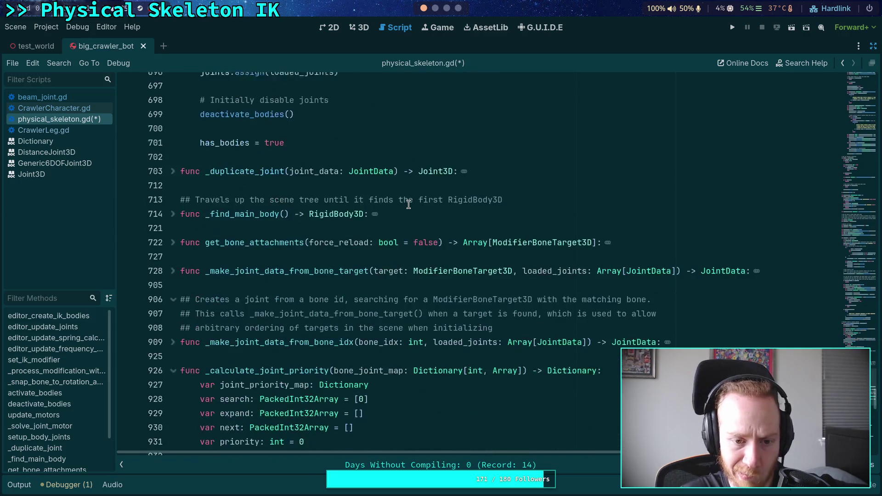
scroll(418, 236, "down", 12)
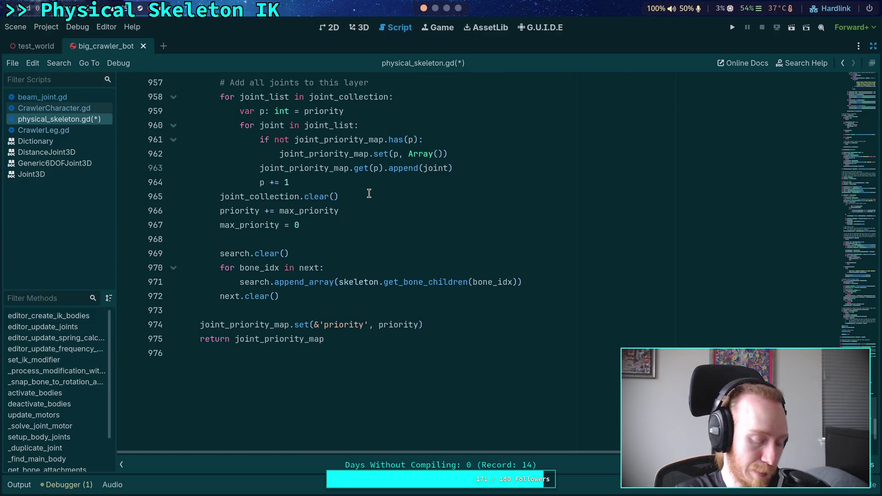
key("ctrl+s")
Run git status in the planet-game terminal window.
left_click(433, 8)
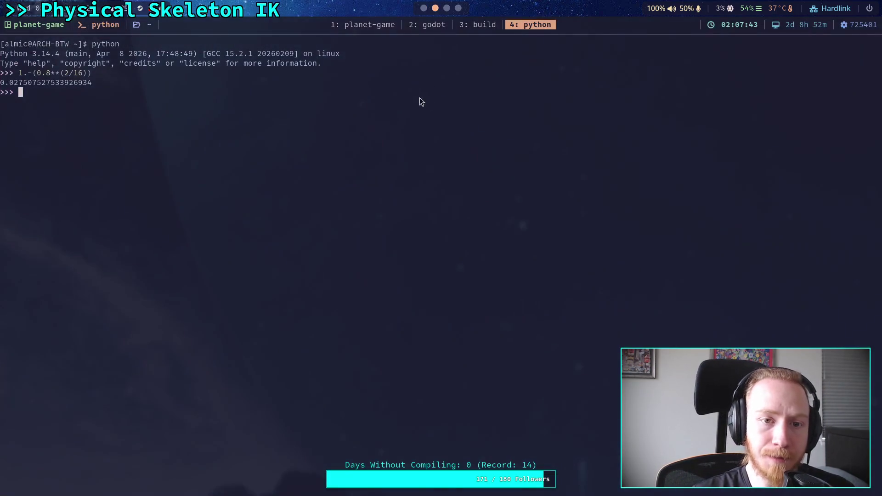
key("ctrl+b")
type("1git status")
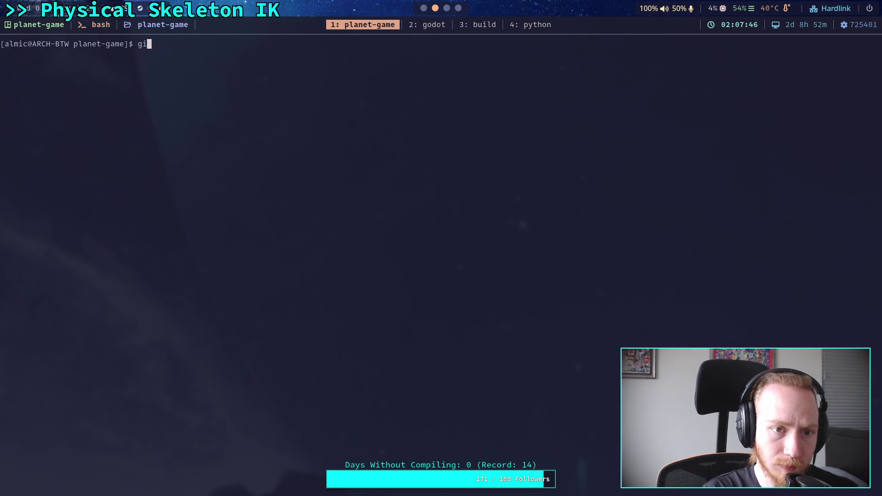
key("Return")
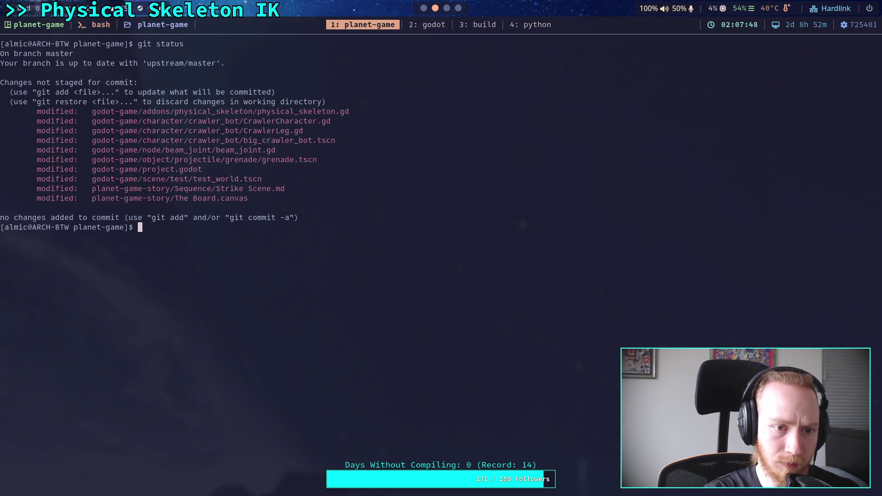
Page through git diff down to the Reparent changes, then return to Godot.
type("git diff")
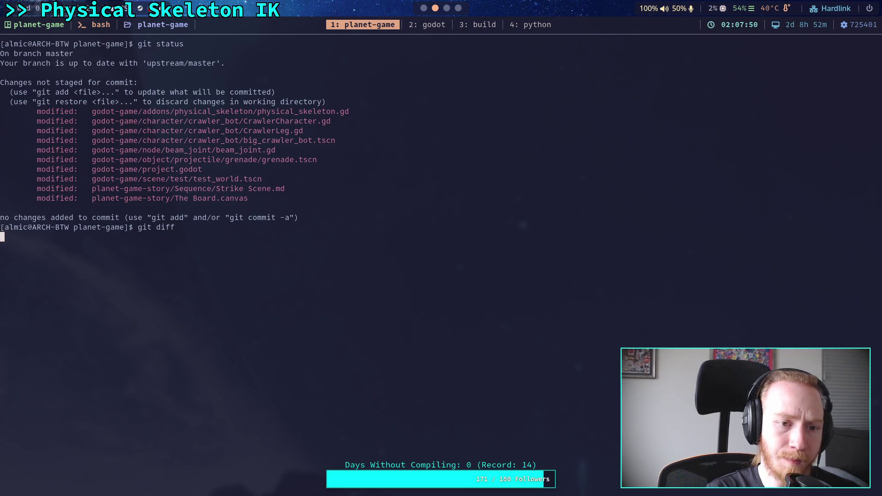
key("Return")
key("j")
key("j")
key("j")
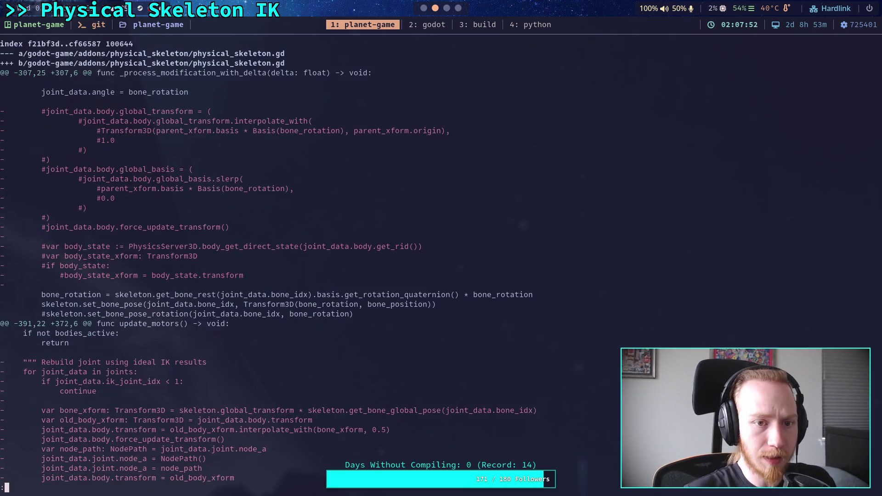
key("j")
key("j")
key("j")
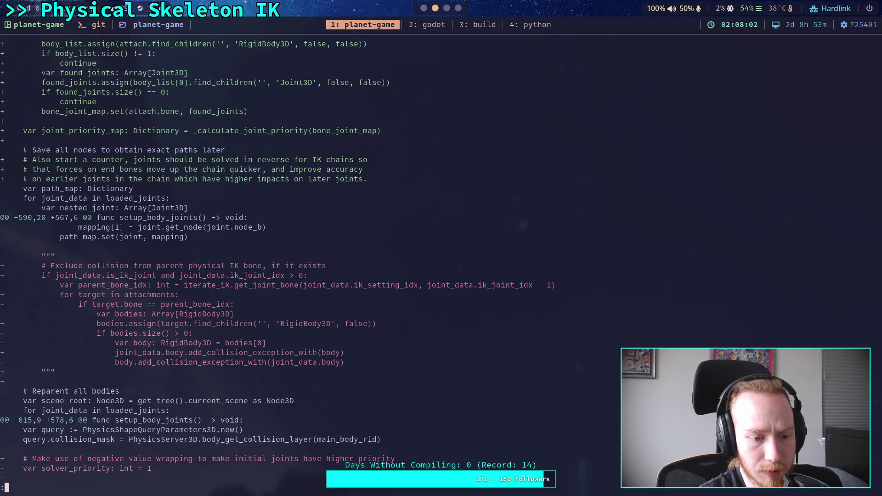
scroll(366, 178, "up", 6)
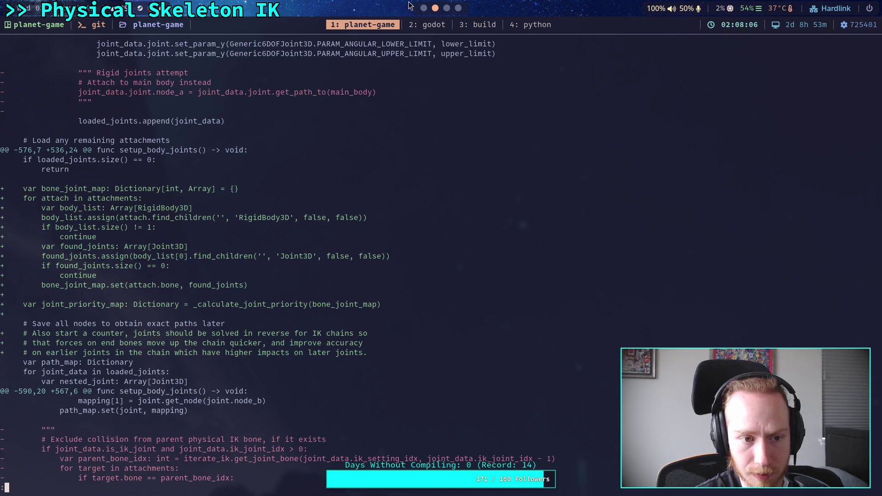
left_click(423, 8)
Delete the outdated comment lines 554–556 and save physical_skeleton.gd.
scroll(846, 269, "up", 20)
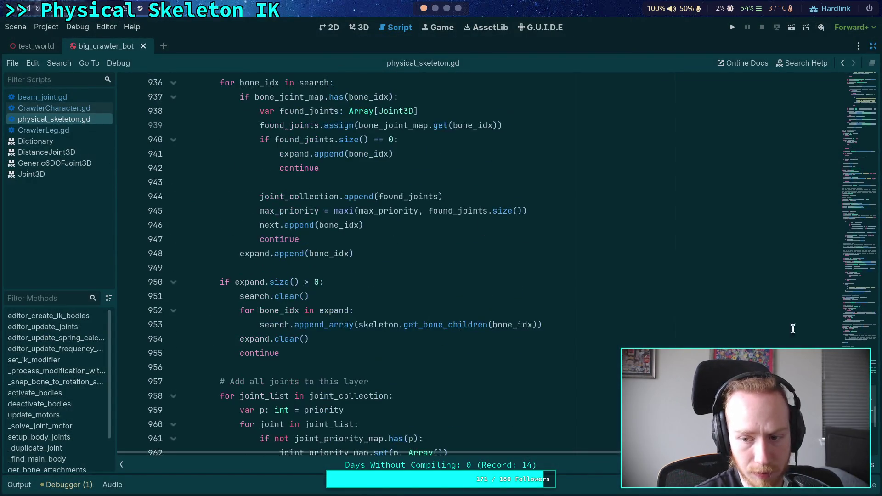
left_click_drag(847, 264, 842, 326)
mouse_move(597, 356)
left_mouse_down()
mouse_move(202, 352)
mouse_move(419, 313)
left_mouse_up()
key("BackSpace")
key("ctrl+s")
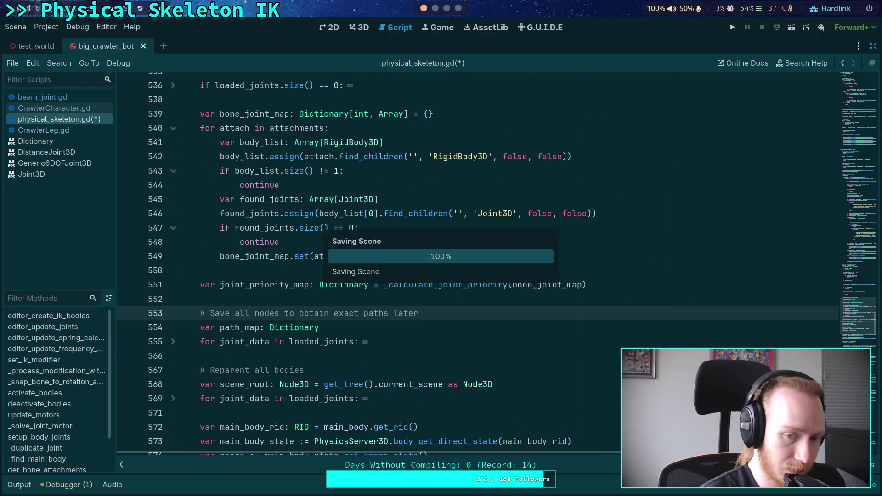
Unfold the loop at line 555 and review the code around it.
left_click(173, 341)
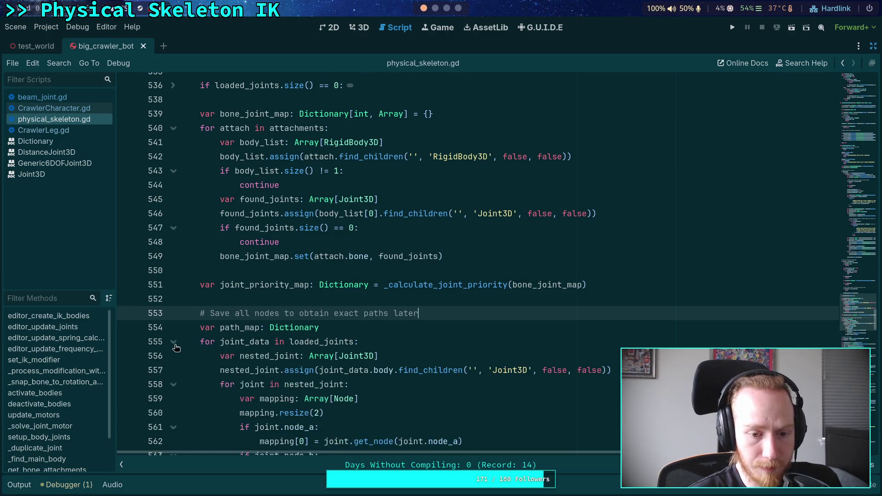
scroll(190, 239, "down", 8)
scroll(183, 232, "down", 2)
scroll(183, 232, "up", 2)
key("super+1")
Rerun git diff and page through the setup_body_joints, collision-exception and reparent changes.
key("q")
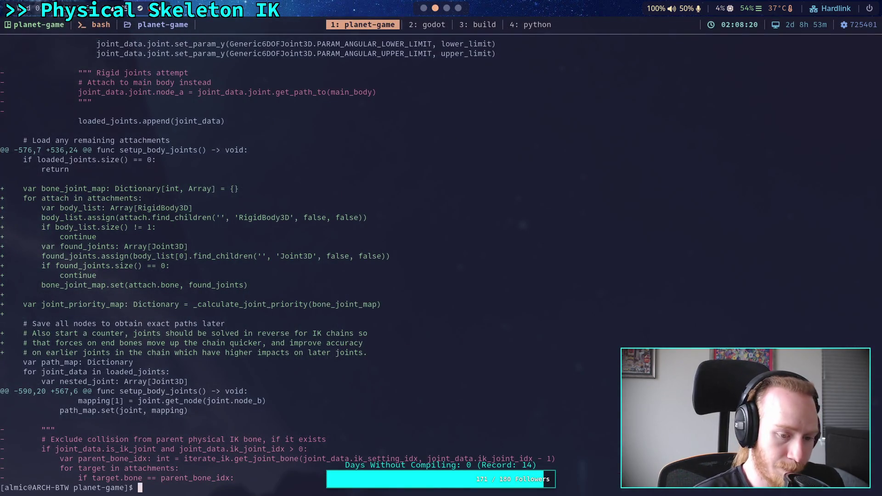
key("Up")
key("Return")
key("space")
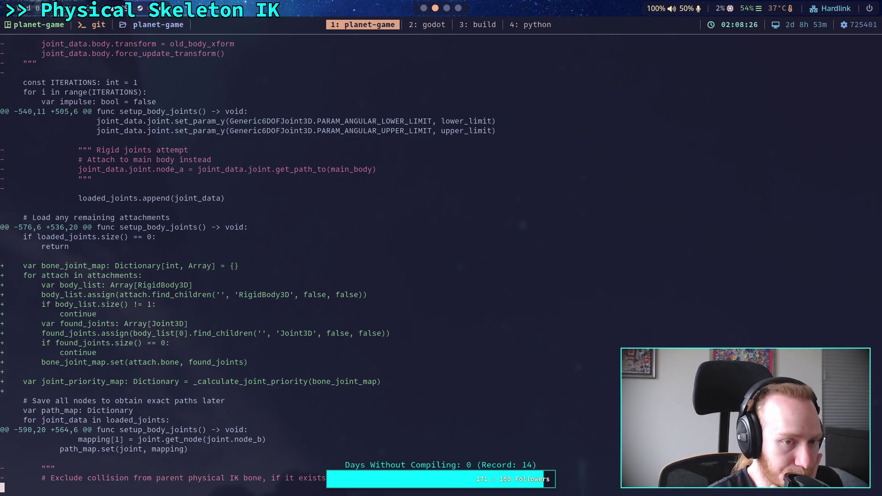
key("space")
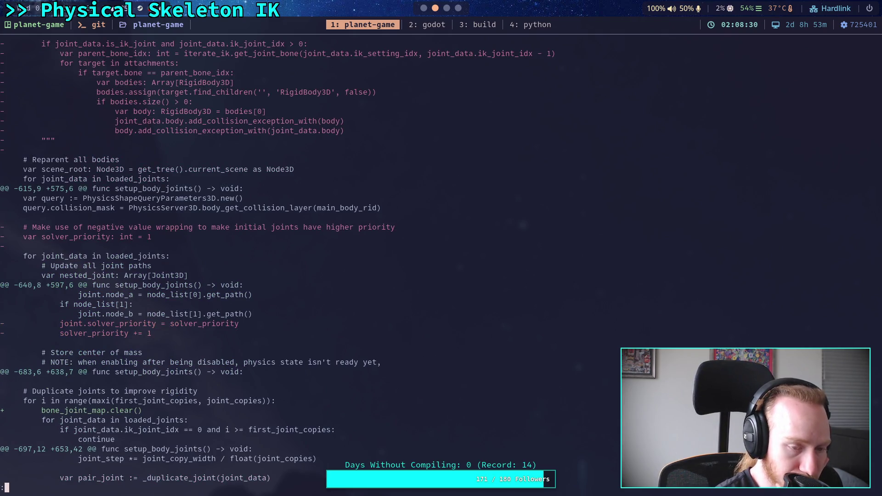
Read on through the bone_joint_map priority code and reversed-priority loop into CrawlerCharacter.gd.
key("Down")
key("Down")
key("Down")
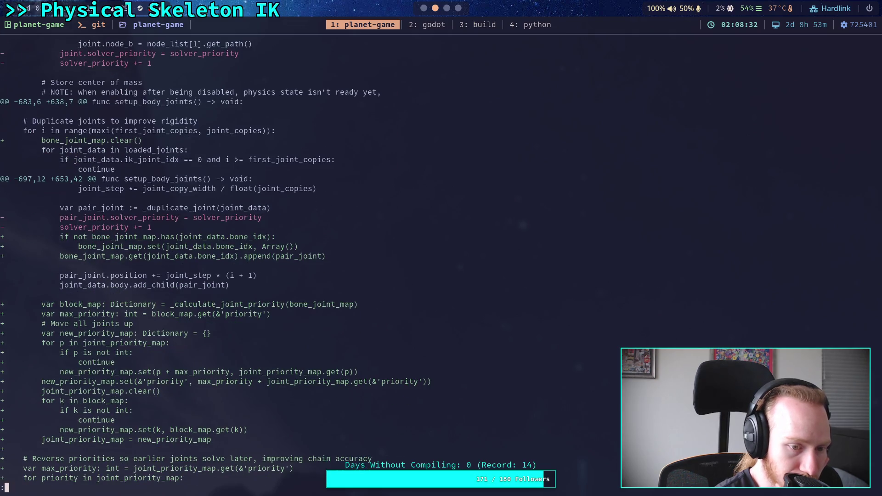
key("Down")
key("Down")
key("Down")
scroll(232, 261, "down", 8)
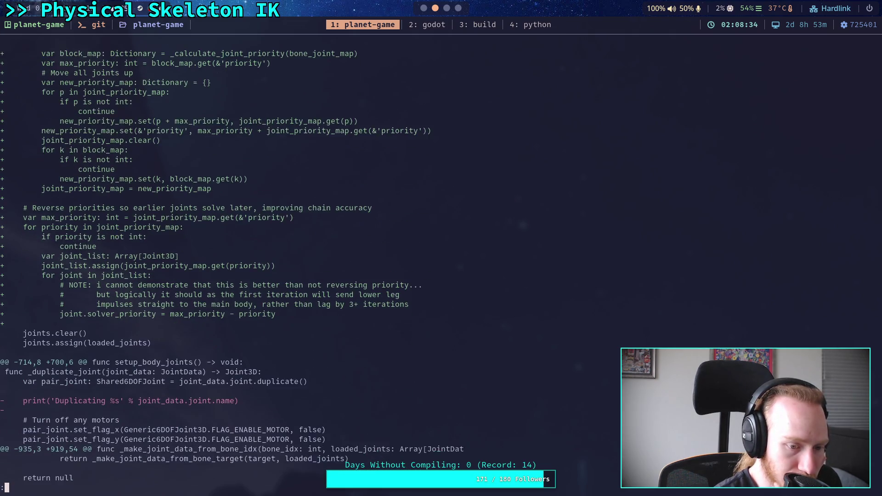
scroll(232, 261, "down", 9)
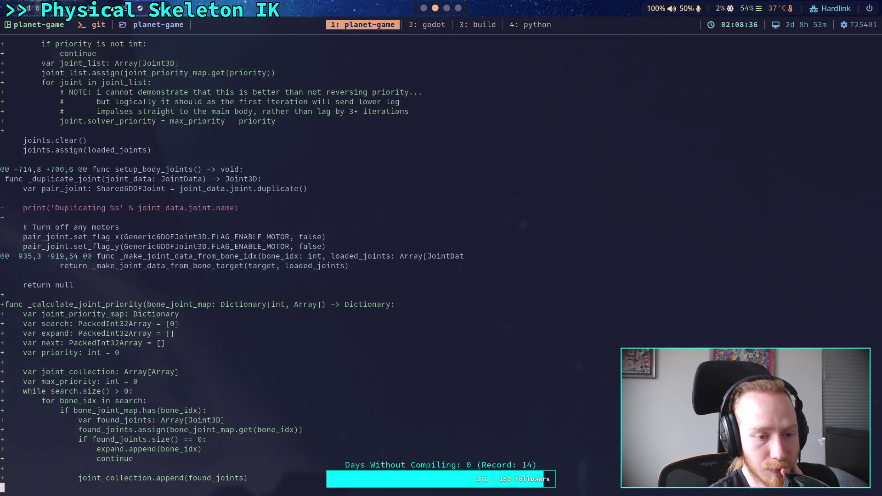
scroll(232, 261, "down", 8)
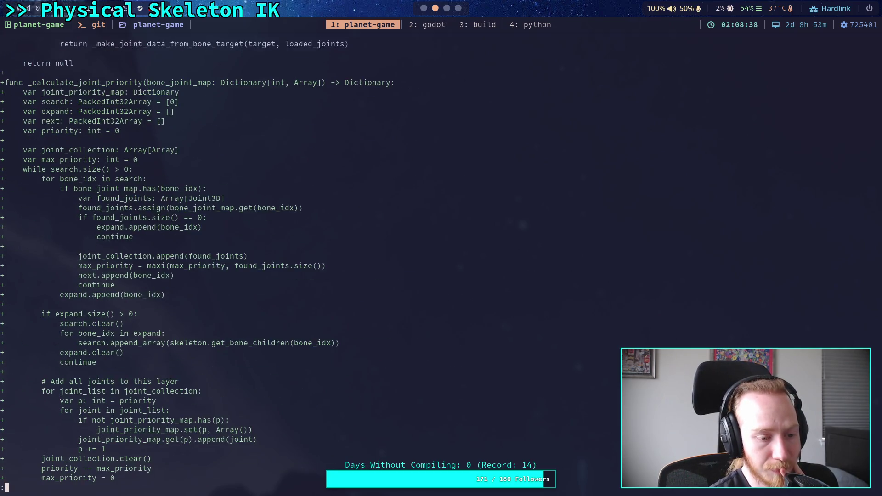
scroll(232, 261, "down", 7)
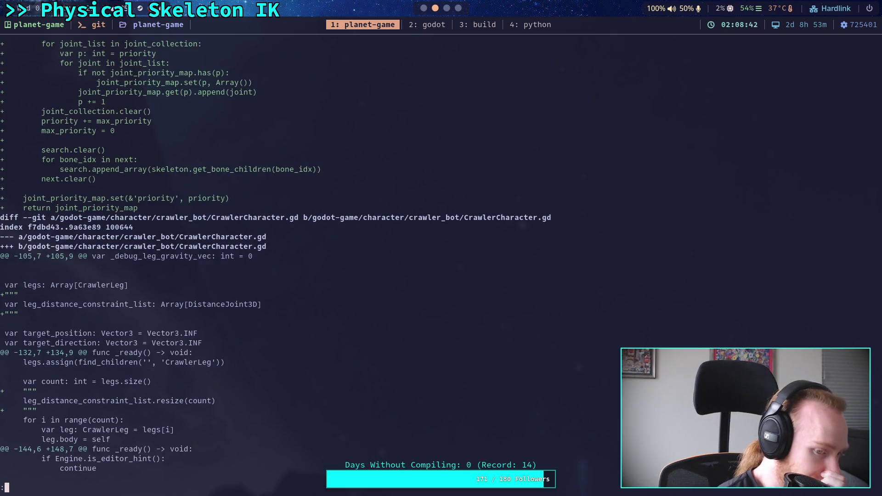
scroll(275, 255, "down", 7)
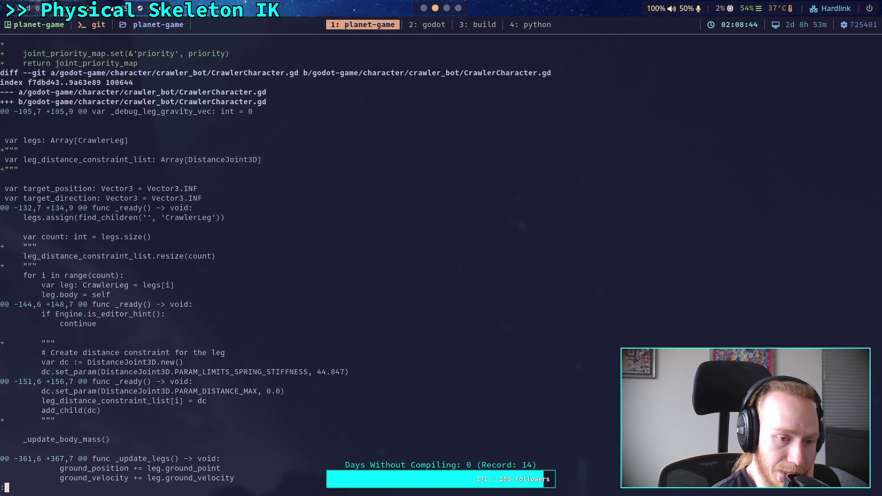
scroll(276, 255, "down", 9)
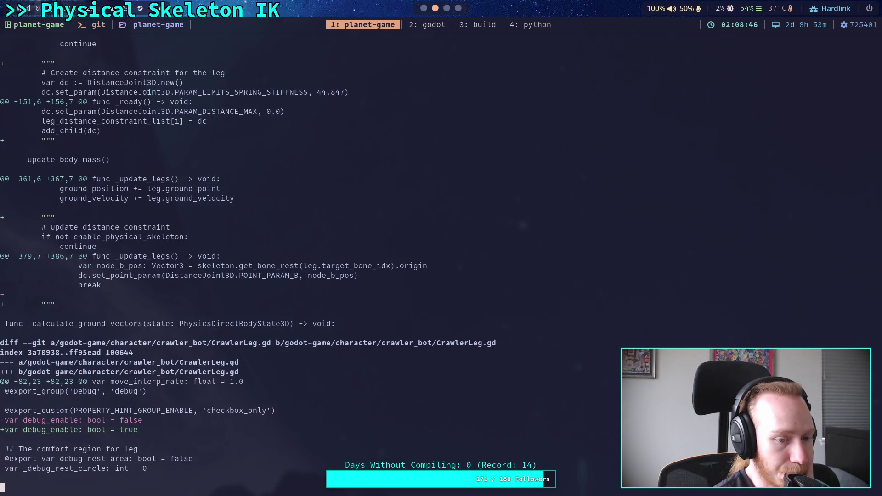
scroll(248, 260, "up", 3)
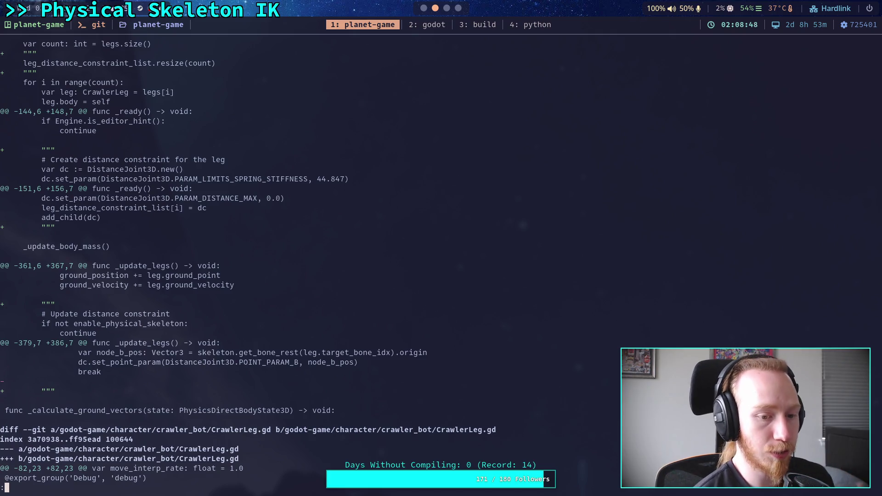
key("Up")
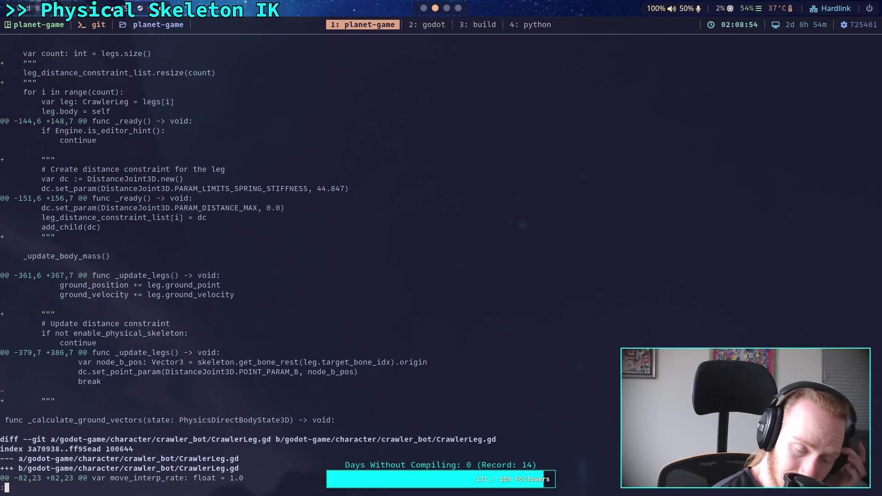
Open CrawlerCharacter.gd and go to the commented-out leg distance constraint at line 391.
left_click(423, 7)
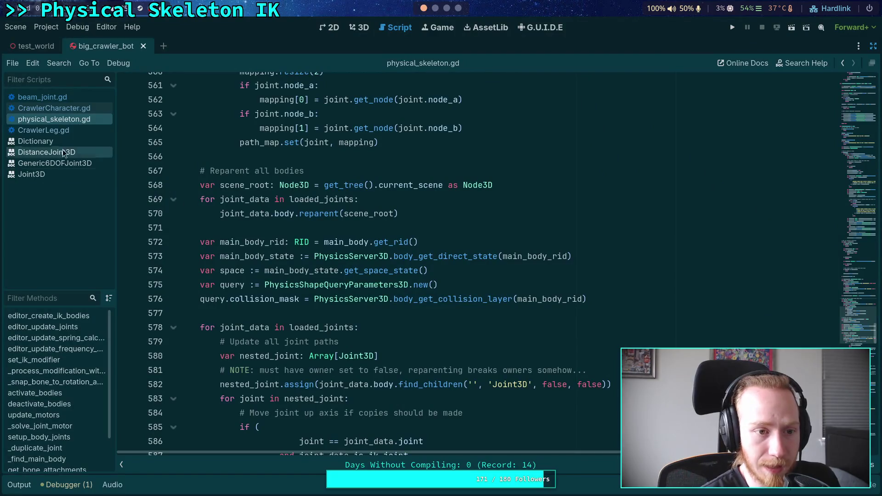
left_click(73, 107)
scroll(268, 237, "down", 3)
scroll(269, 237, "down", 20)
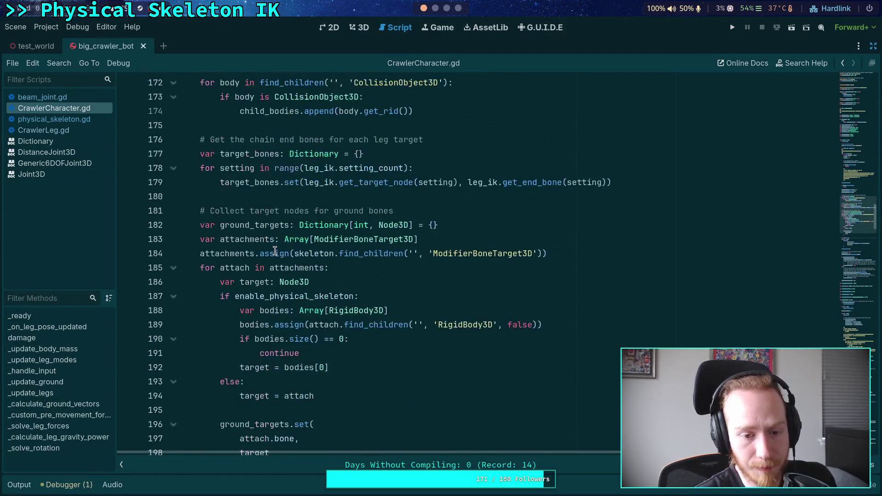
scroll(268, 266, "down", 20)
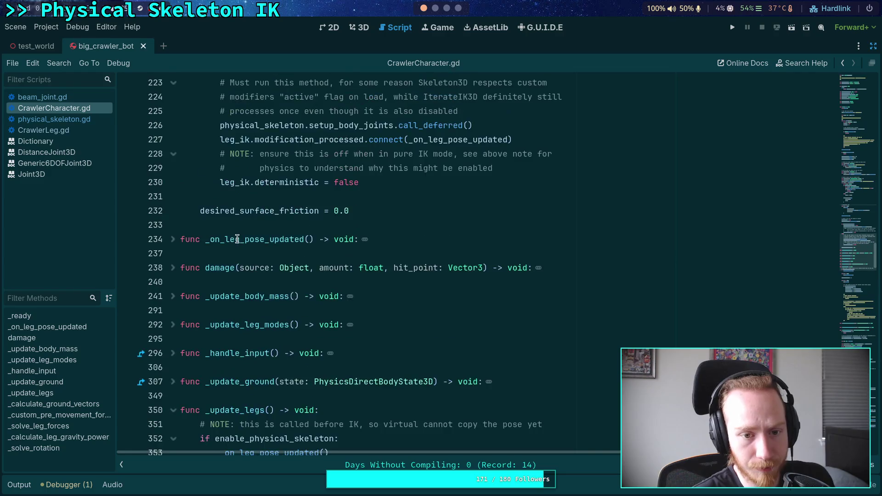
scroll(238, 239, "down", 10)
left_click(236, 182)
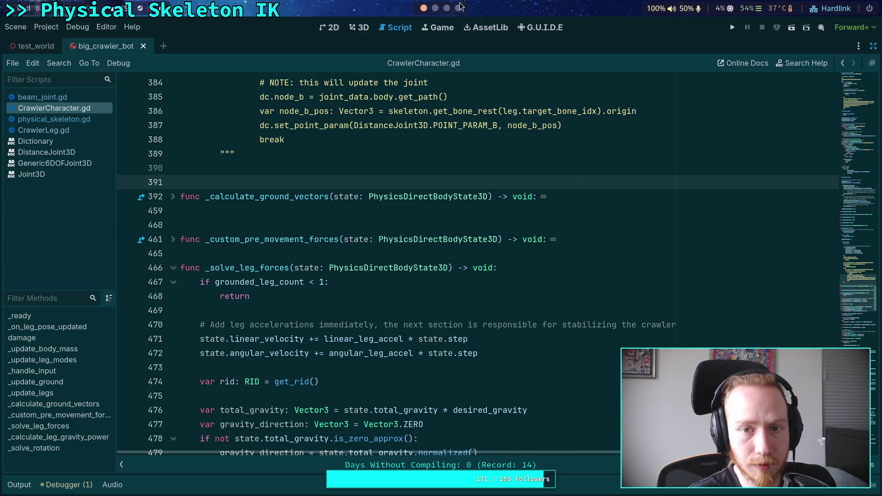
Run git diff again in the terminal.
left_click(435, 8)
type("git diff")
key("Return")
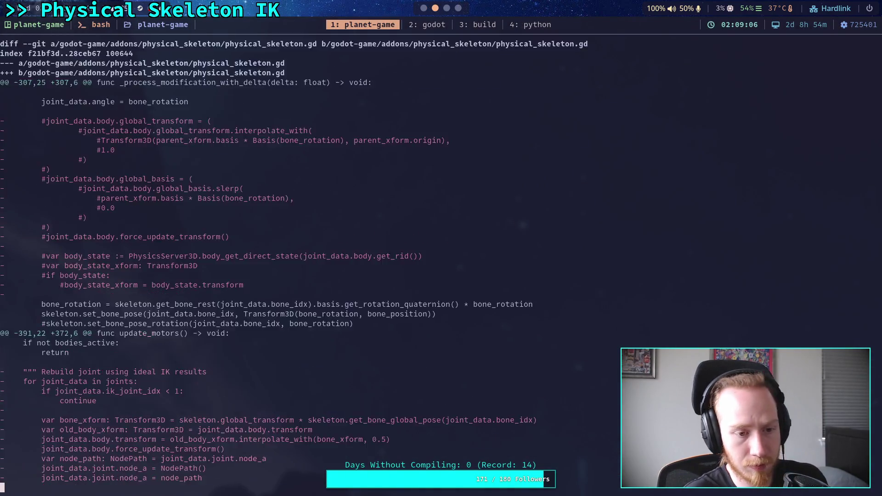
Advance the diff through CrawlerLeg.gd to big_crawler_bot.tscn's CrawlerBot and FR_Tibia_Beam changes.
key("space")
key("space")
key("space")
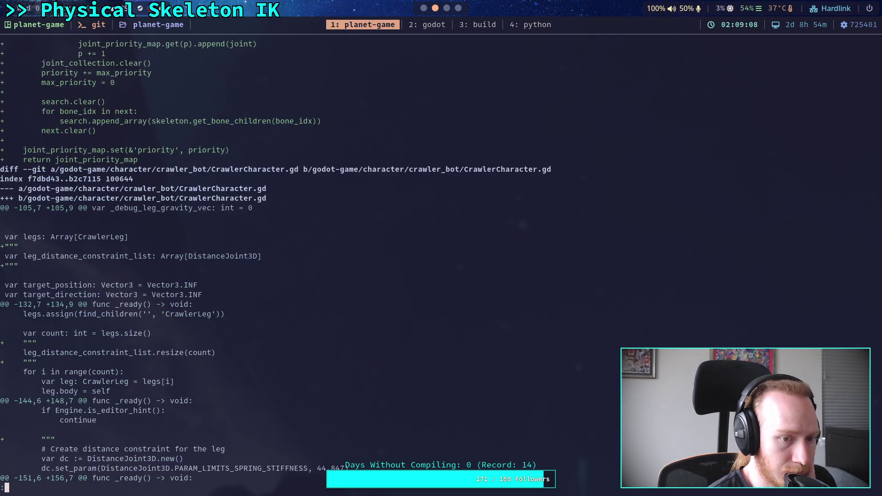
key("Down")
key("Down")
key("Down")
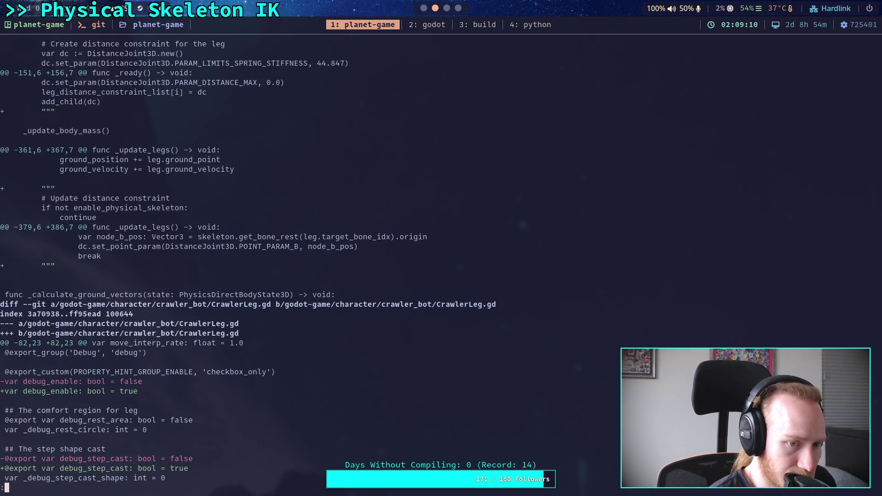
key("Down")
key("Down")
key("Down")
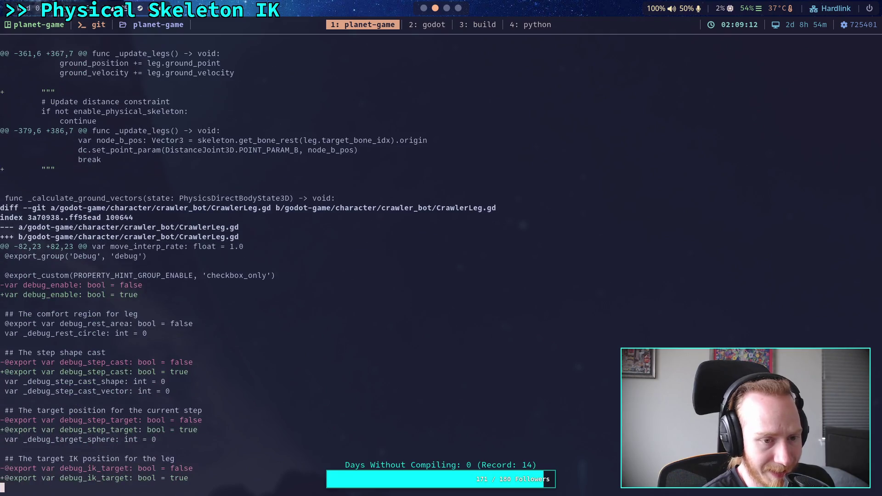
key("Down")
key("Down")
key("Down")
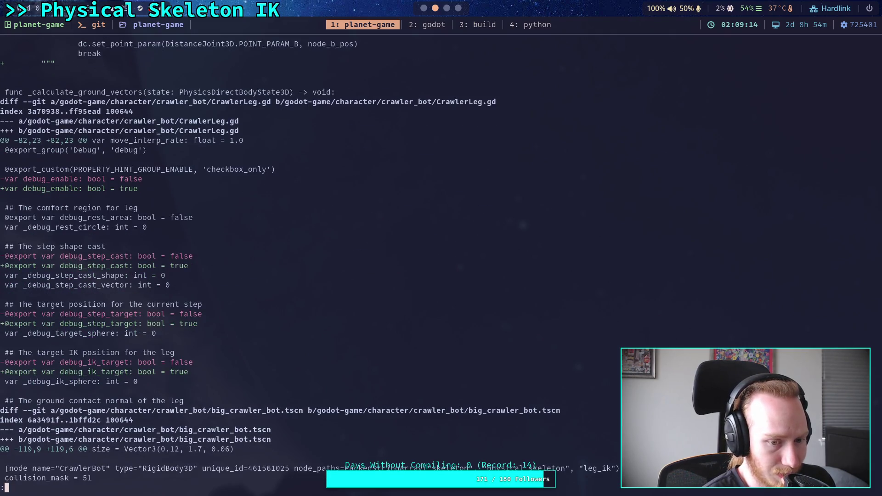
key("Down")
key("Down")
key("Down")
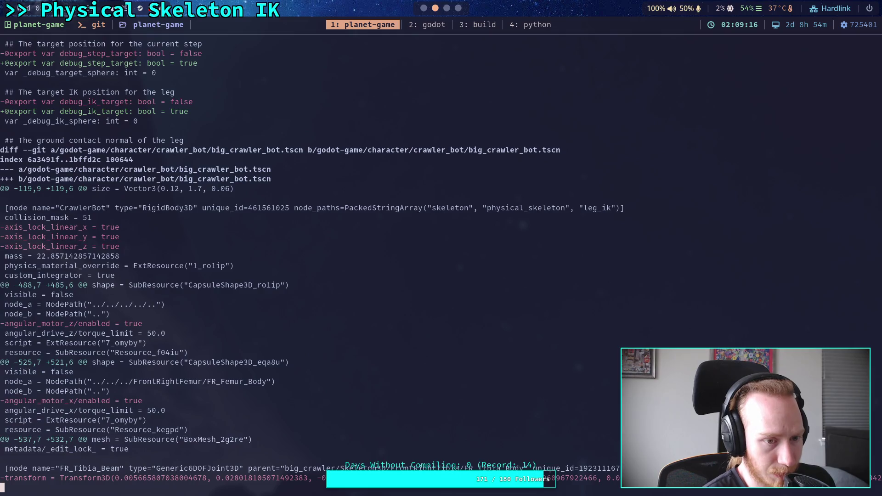
key("Down")
key("Down")
key("Down")
key("Down")
key("Down")
key("Down")
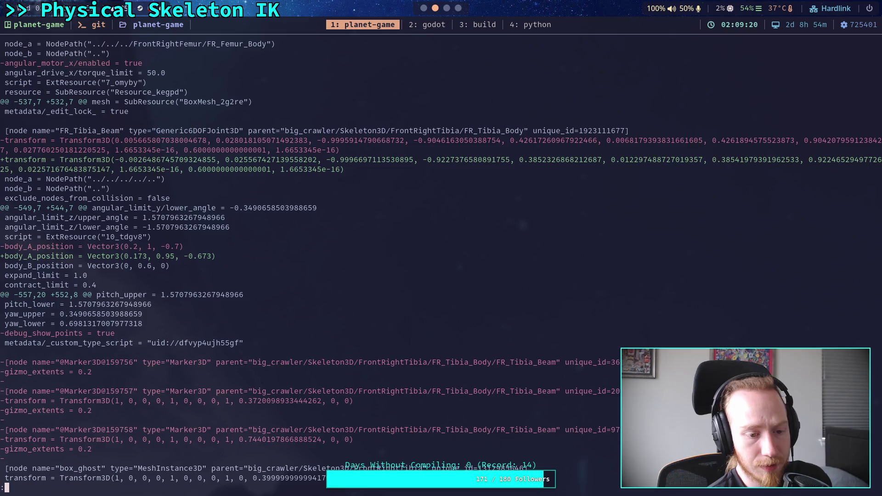
Page through the FL, MR and ML femur, tibia, tarsus and beam node changes.
key("space")
key("space")
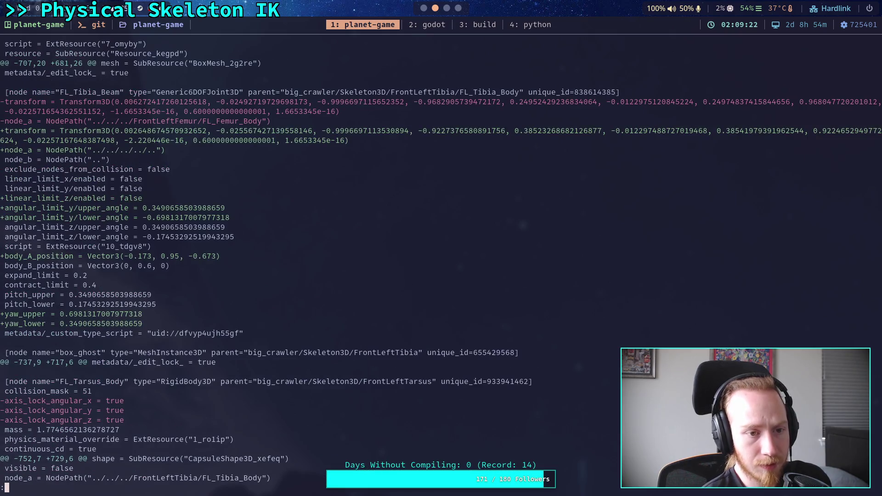
key("space")
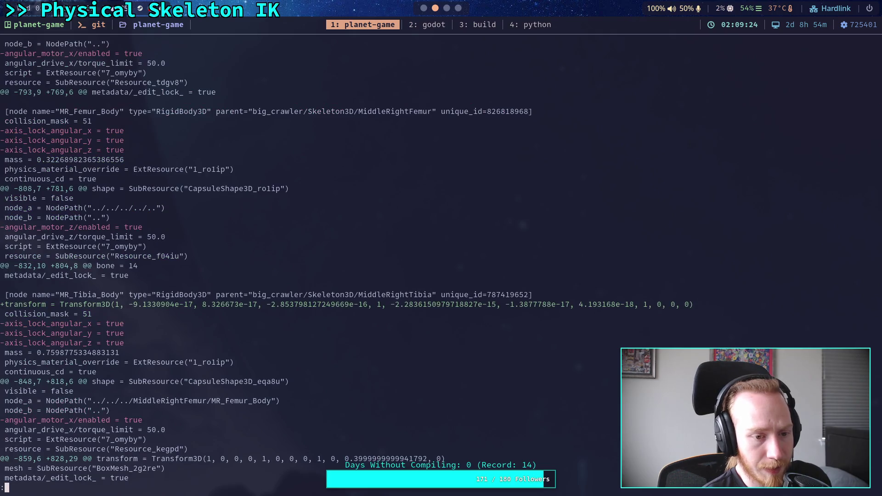
key("space")
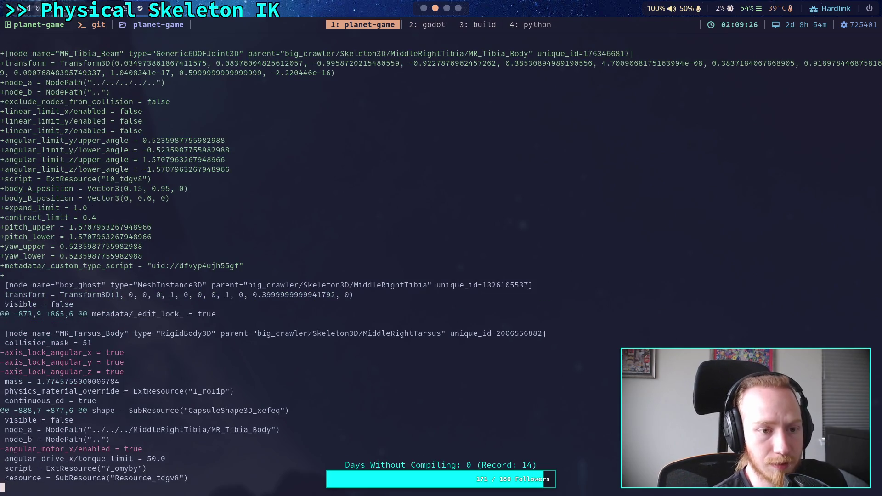
key("space")
key("space")
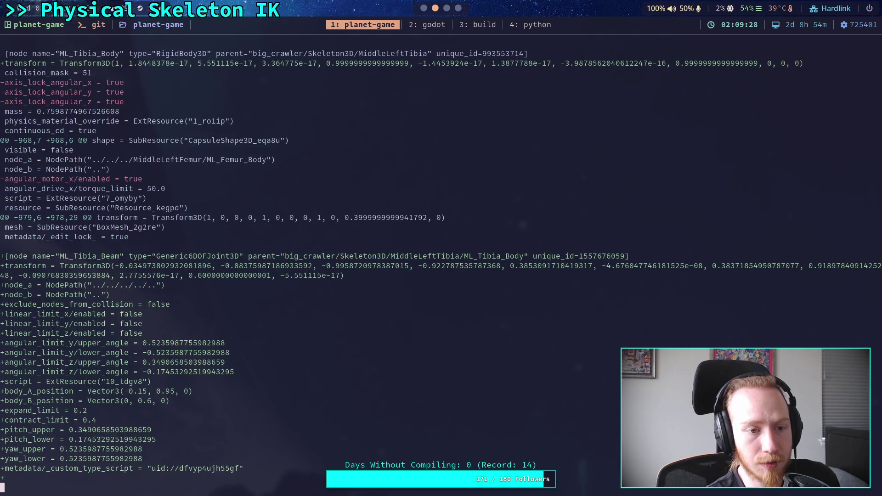
key("space")
key("space")
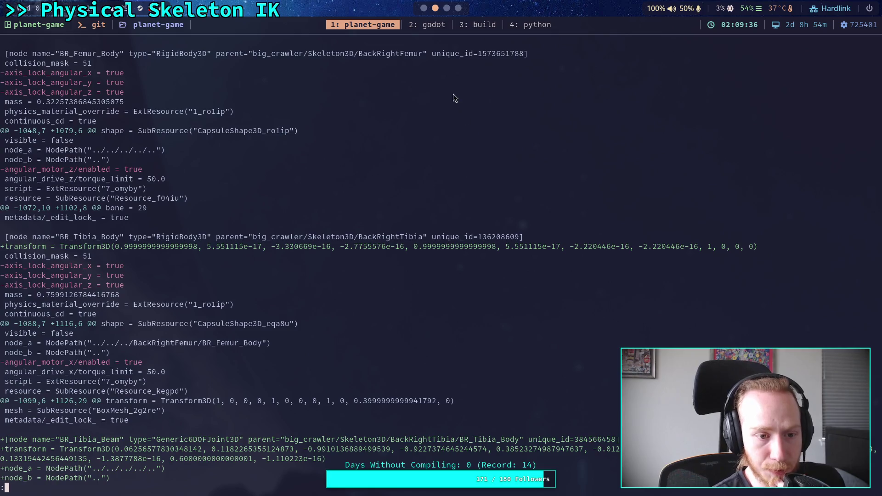
key("super+1")
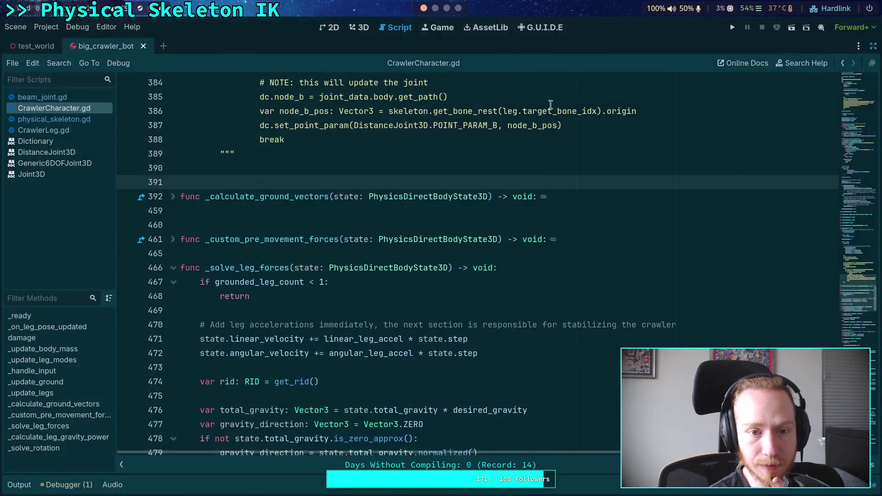
Show the Scene dock and collapse the five leg tibia branches.
left_click(874, 46)
left_click(801, 46)
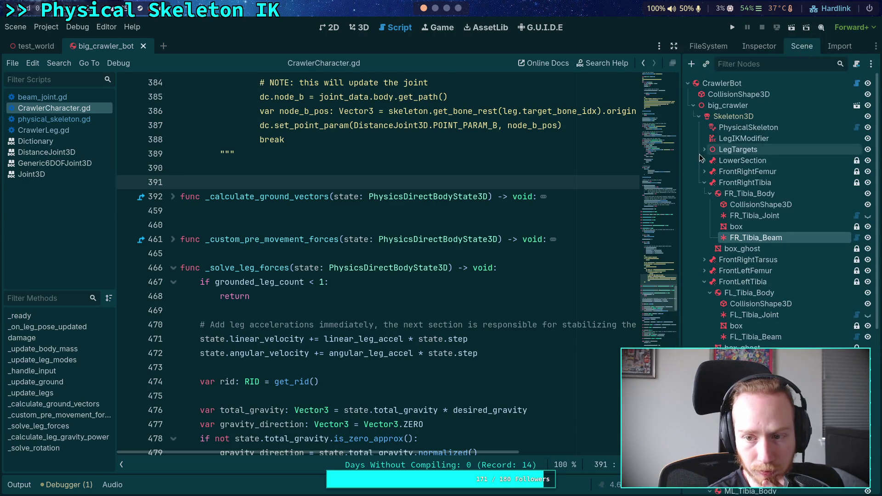
left_click(704, 183)
left_click(704, 215)
left_click(704, 248)
left_click(704, 282)
left_click(704, 315)
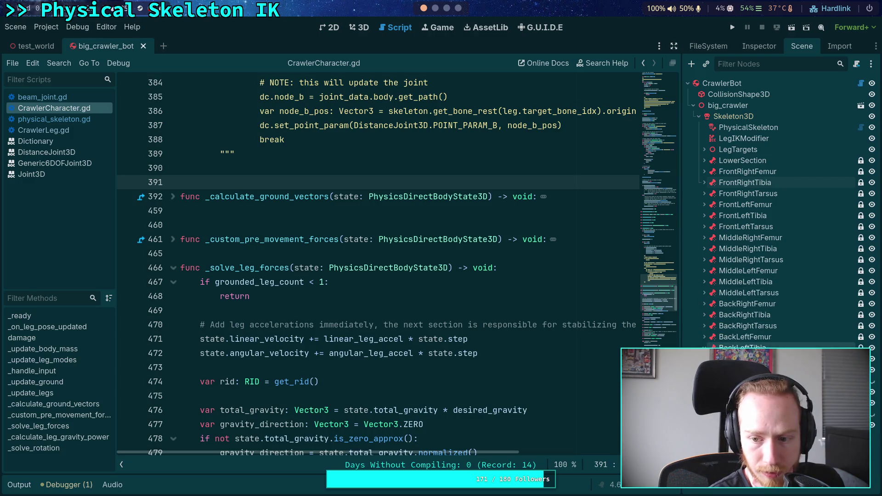
Expand every leg's femur, tibia and tarsus nodes, ending on FR_Femur_Body.
left_click(704, 336)
left_click(704, 303)
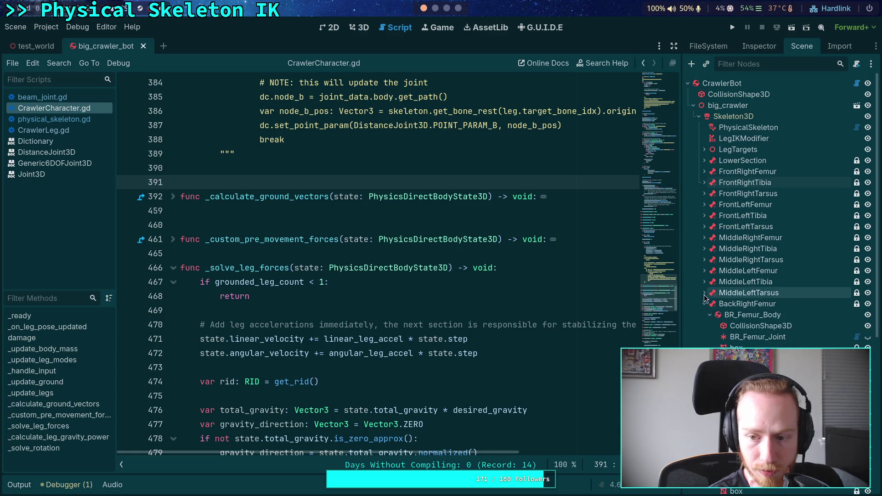
left_click(704, 293)
left_click(704, 271)
left_click(704, 260)
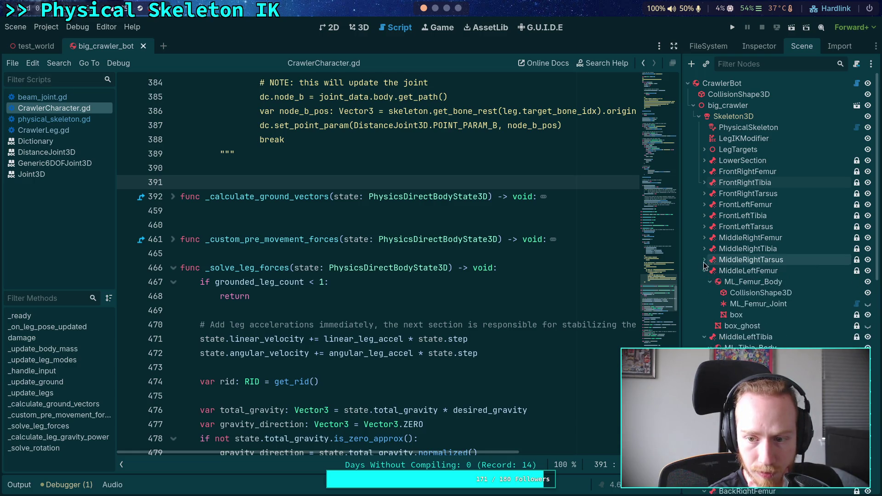
left_click(704, 249)
left_click(704, 238)
left_click(704, 227)
left_click(704, 215)
left_click(704, 205)
left_click(704, 194)
left_click(705, 182)
left_click(704, 171)
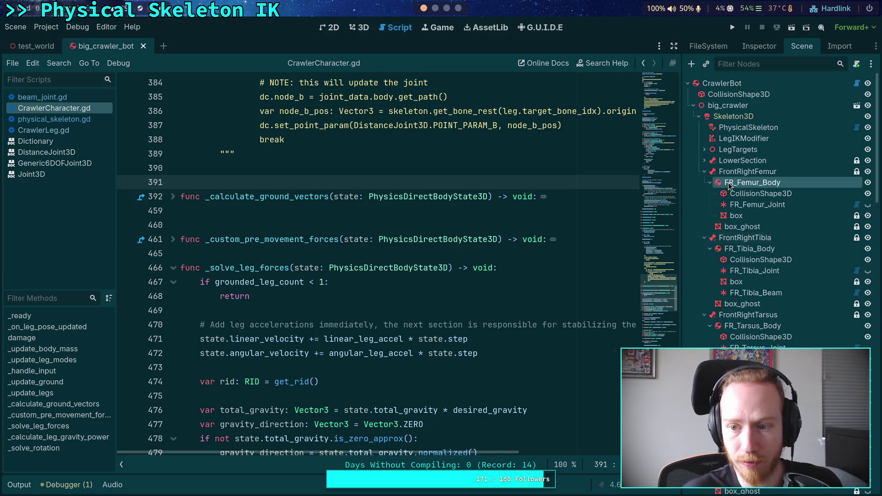
Switch the editor to Editor > Editor Layout > Default.
left_click(46, 26)
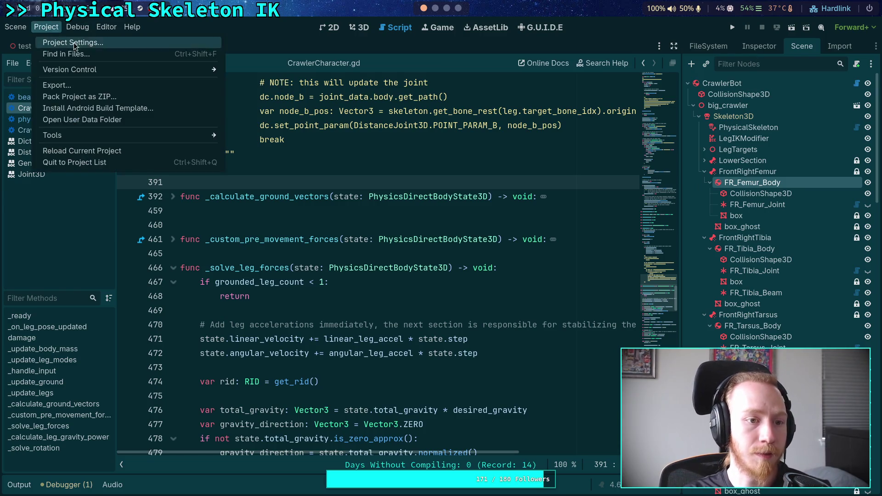
mouse_move(82, 29)
mouse_move(137, 81)
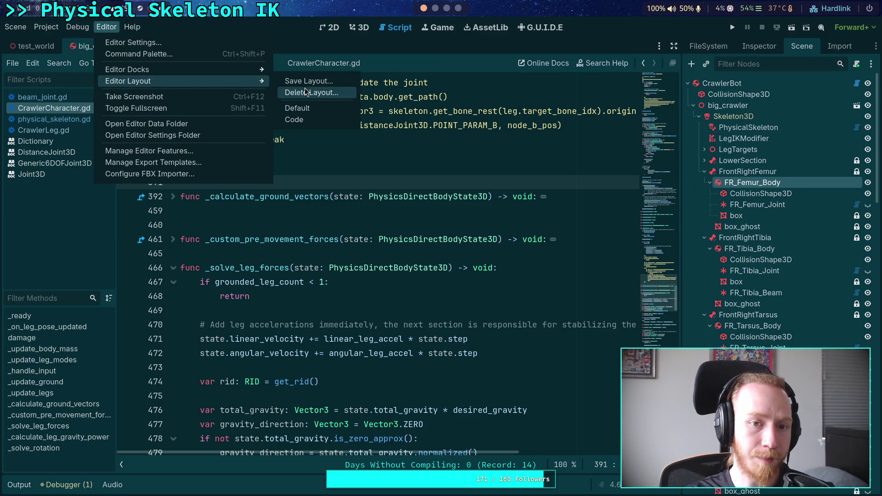
left_click(301, 112)
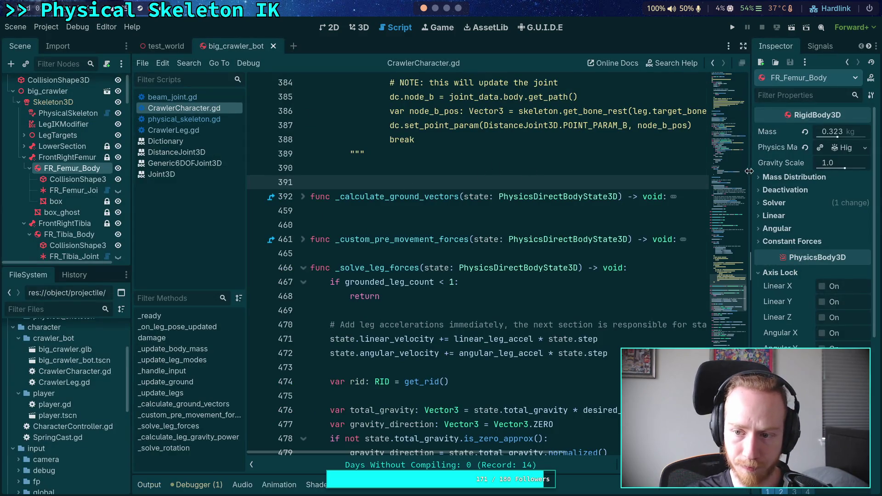
Check FR_Femur_Body's transform and the FR_Femur_Joint settings.
left_click_drag(743, 175, 625, 216)
scroll(649, 256, "down", 5)
left_click(651, 306)
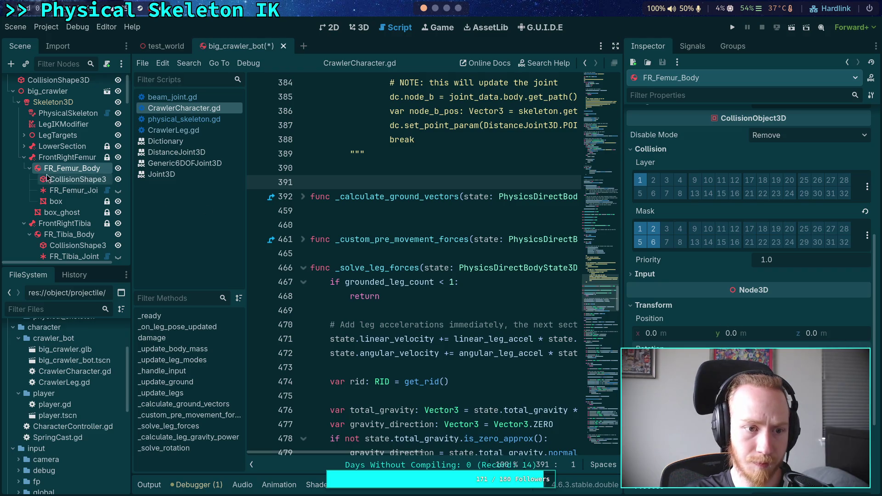
left_click(52, 190)
scroll(731, 326, "down", 5)
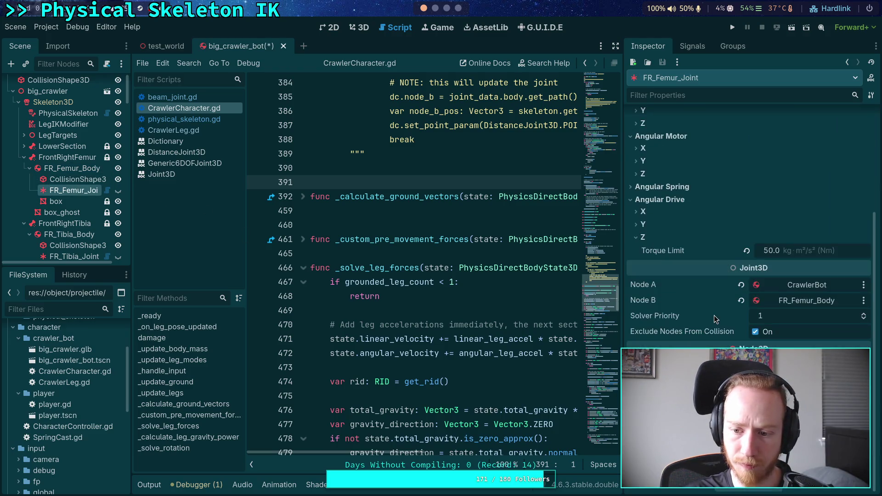
left_click(24, 157)
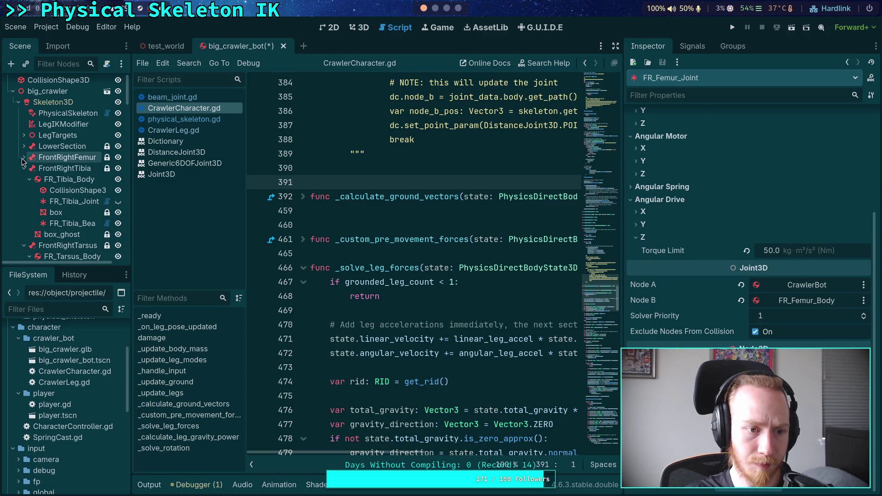
left_click(24, 157)
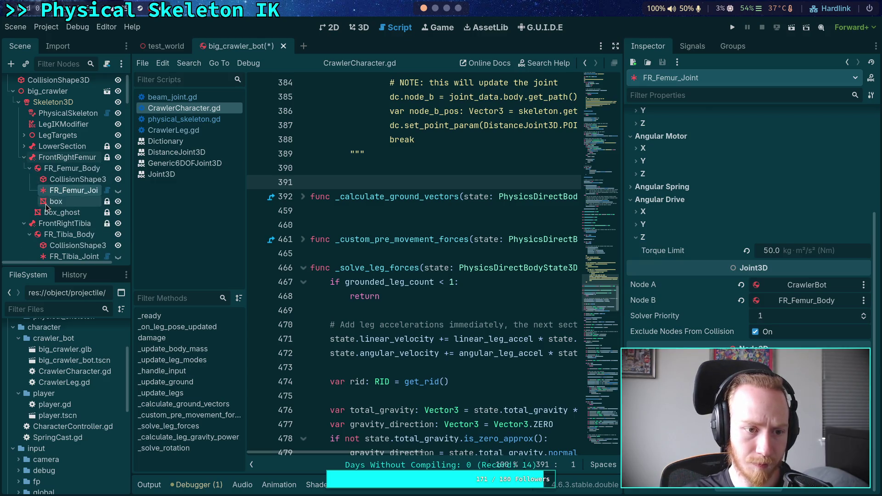
left_click(24, 157)
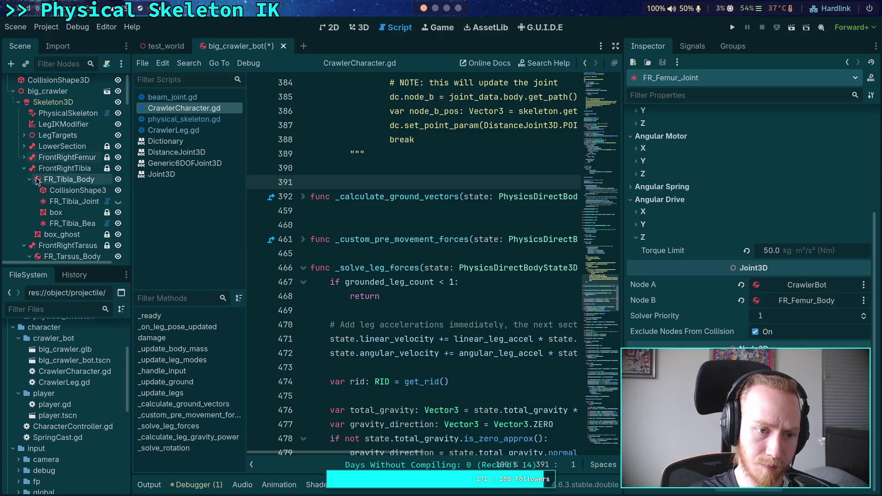
Check the front-right tibia and tarsus bodies and the bodies their joints connect.
left_click(52, 183)
scroll(686, 280, "down", 5)
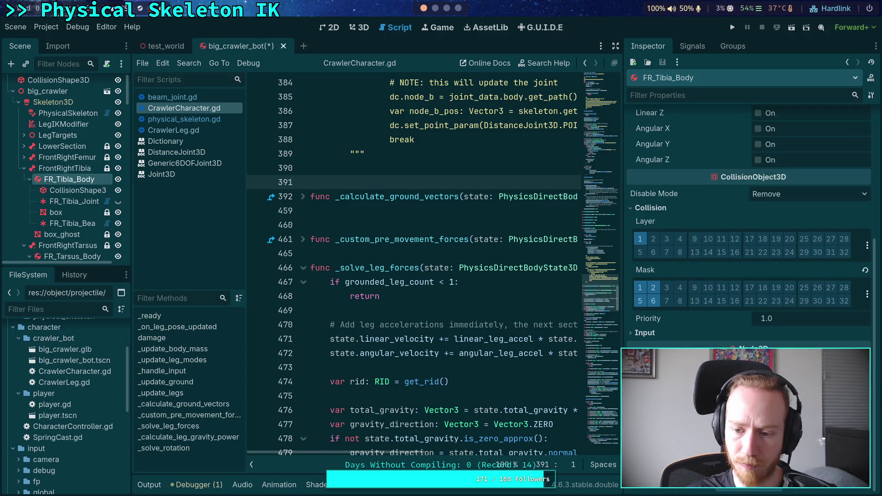
left_click(60, 204)
scroll(726, 344, "down", 5)
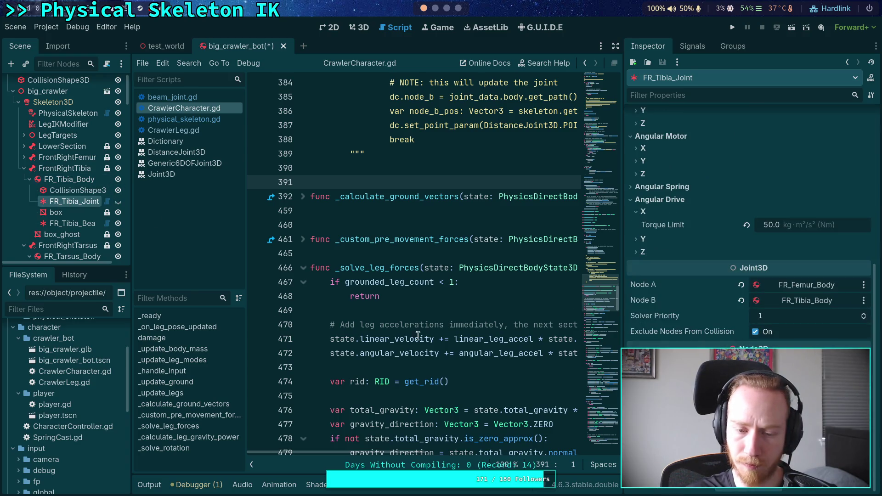
scroll(38, 209, "down", 2)
left_click(68, 202)
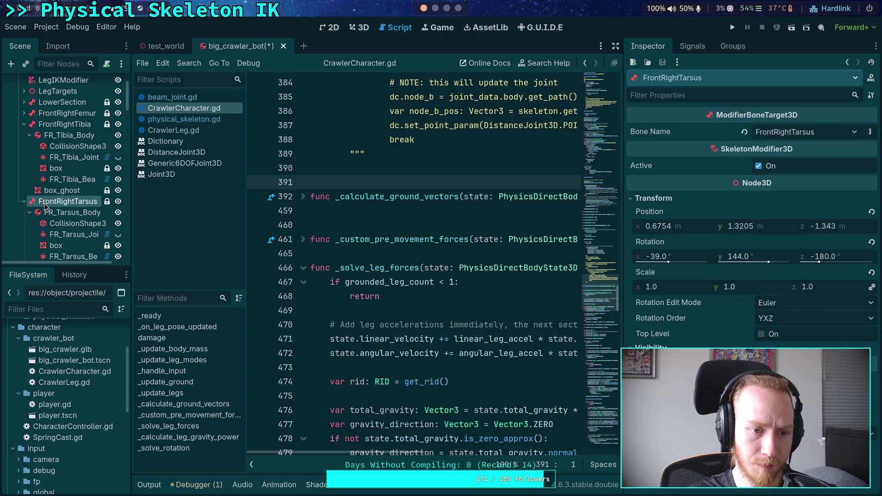
left_click(68, 212)
scroll(707, 311, "down", 5)
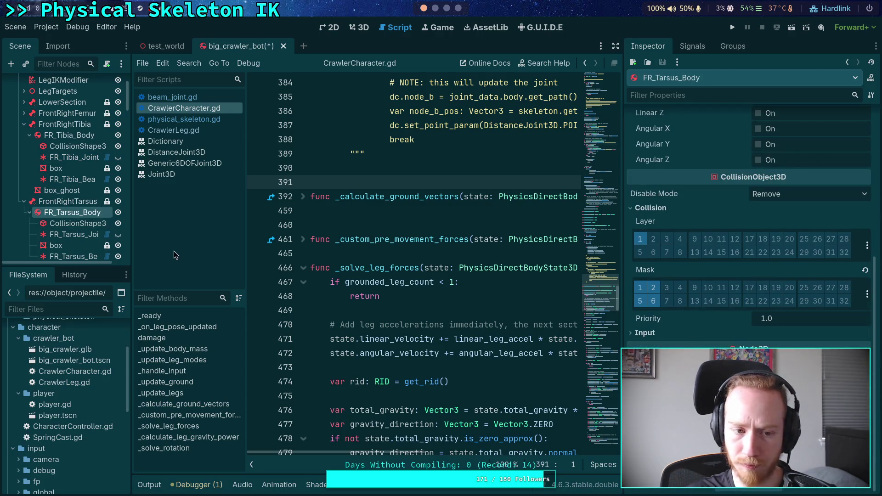
left_click(74, 234)
scroll(685, 322, "down", 5)
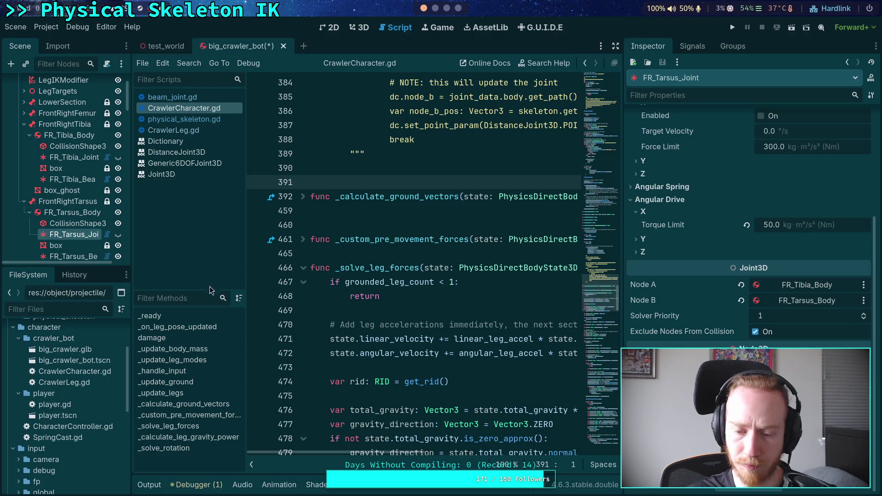
scroll(81, 224, "down", 3)
Check the front-left femur, tibia and tarsus bodies' mass and friction and their joints.
left_click(29, 223)
left_click(63, 225)
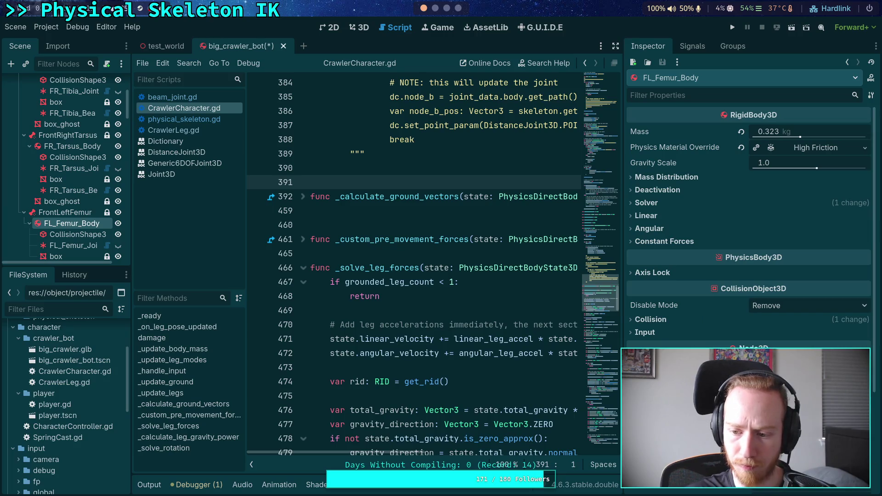
left_click(68, 246)
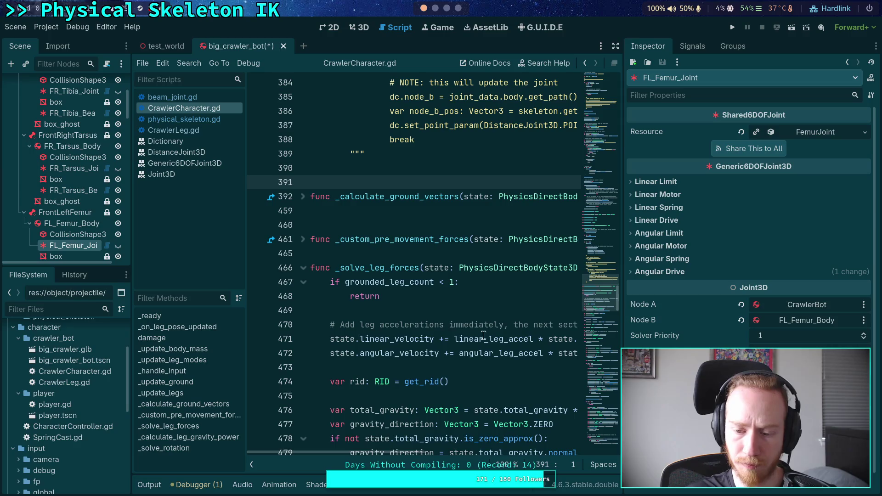
scroll(69, 206, "down", 3)
left_click(69, 223)
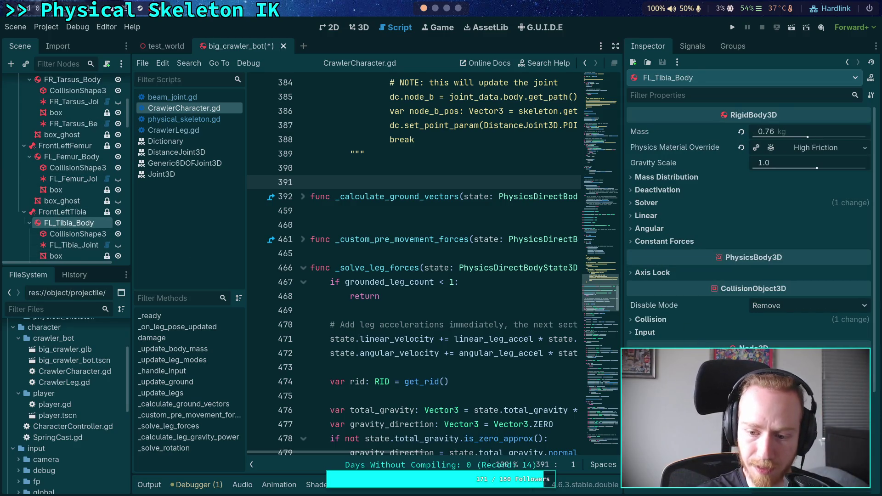
left_click(74, 245)
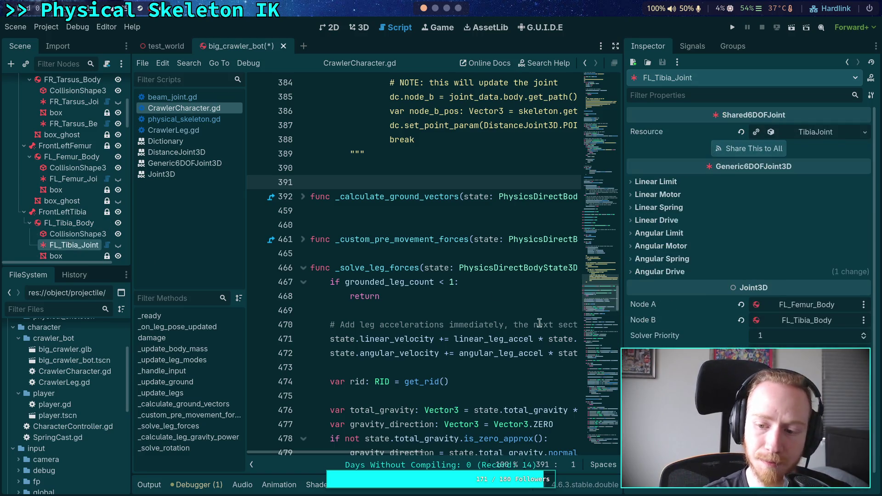
scroll(73, 206, "down", 3)
left_click(74, 232)
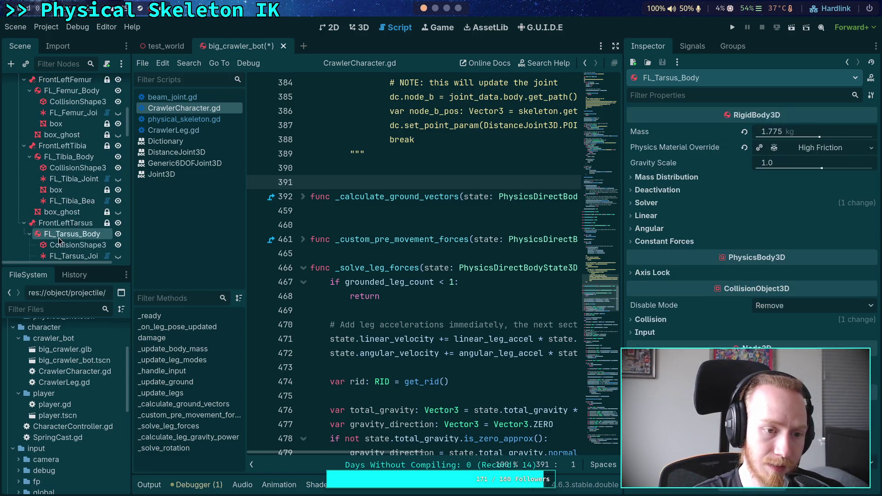
scroll(21, 199, "down", 2)
left_click(73, 212)
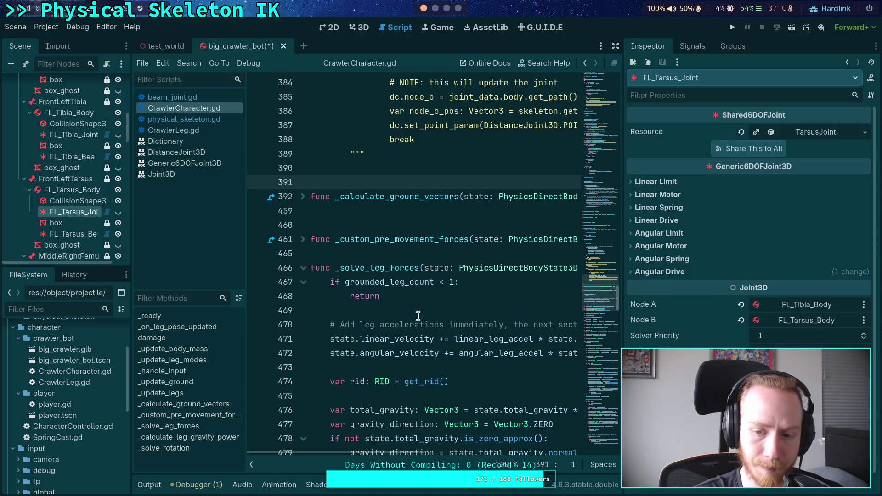
scroll(69, 193, "down", 2)
Check the middle-right femur, tibia and tarsus bodies and joints.
left_click(73, 223)
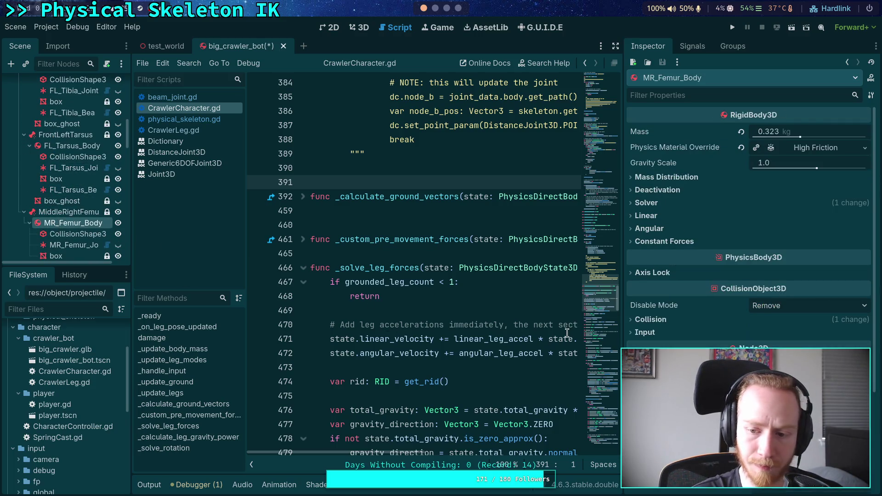
scroll(668, 225, "down", 2)
scroll(669, 225, "up", 5)
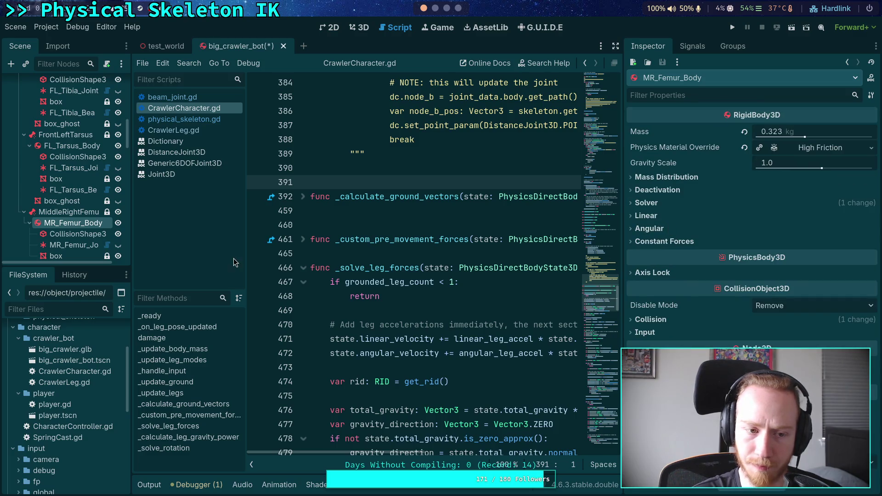
left_click(52, 244)
scroll(73, 211, "down", 4)
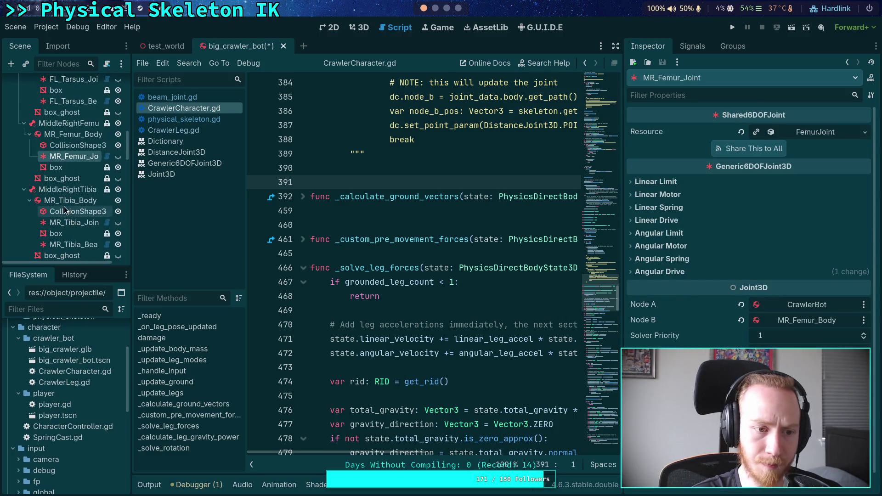
left_click(64, 203)
scroll(749, 207, "down", 3)
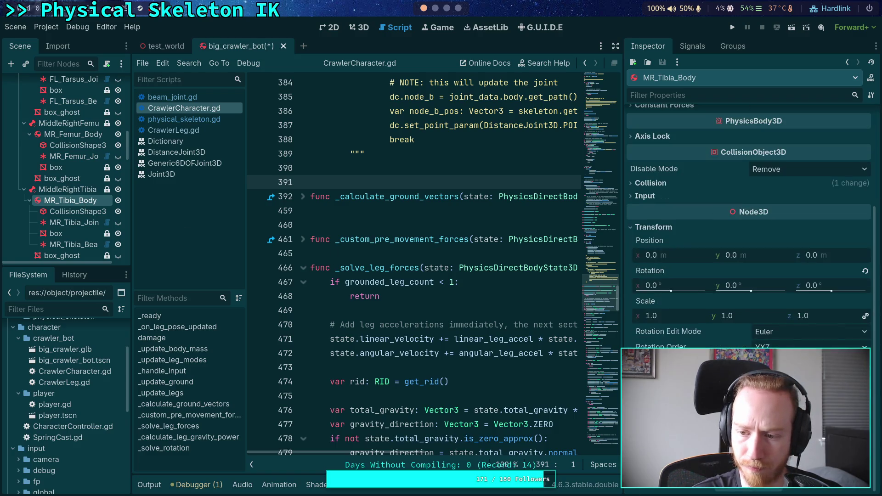
left_click(73, 222)
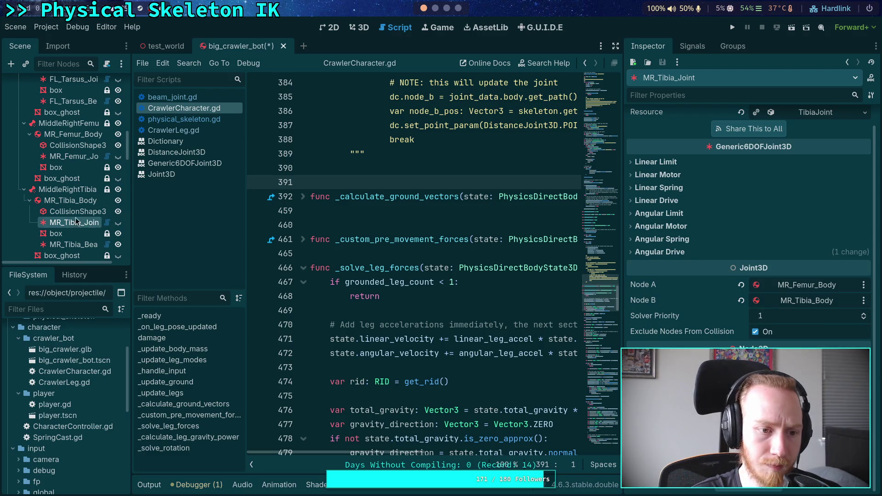
scroll(76, 221, "down", 2)
left_click(73, 233)
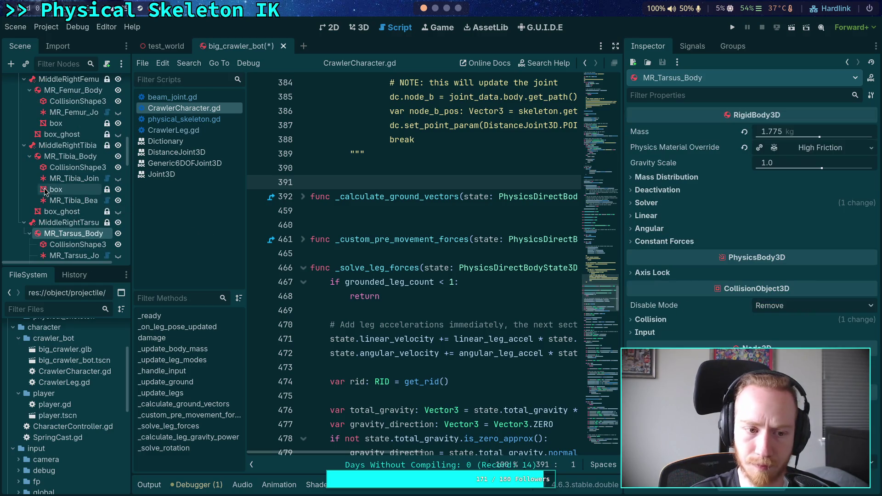
scroll(53, 193, "down", 2)
left_click(58, 199)
scroll(89, 198, "down", 2)
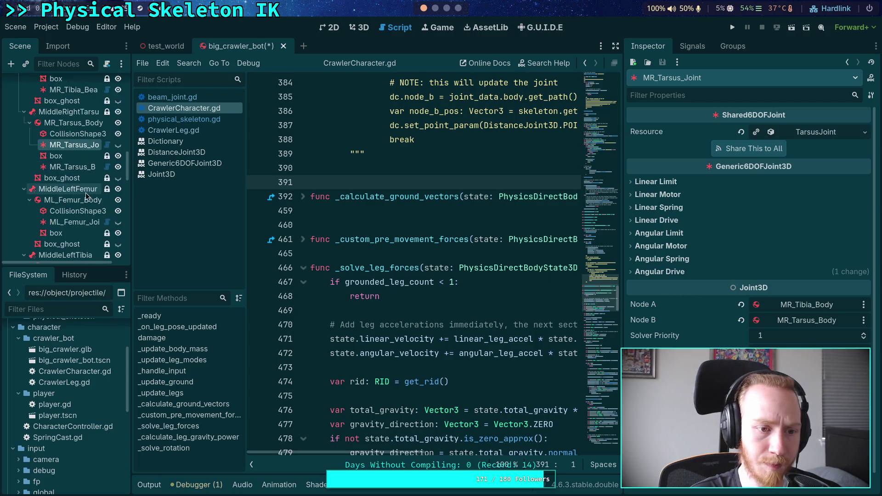
Check the middle-left bodies (0.323, 0.76, 1.775 kg, High Friction) and joints, then BR_Femur_Body.
left_click(62, 202)
left_click(57, 223)
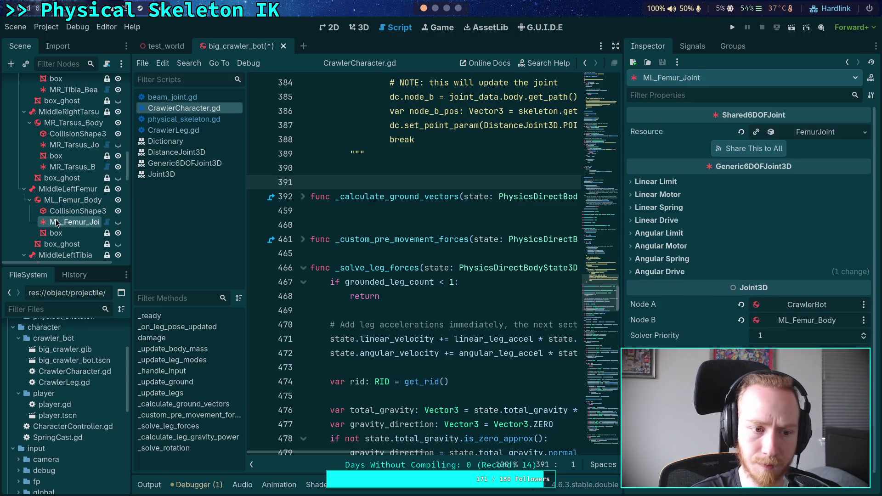
scroll(52, 184, "down", 2)
left_click(58, 200)
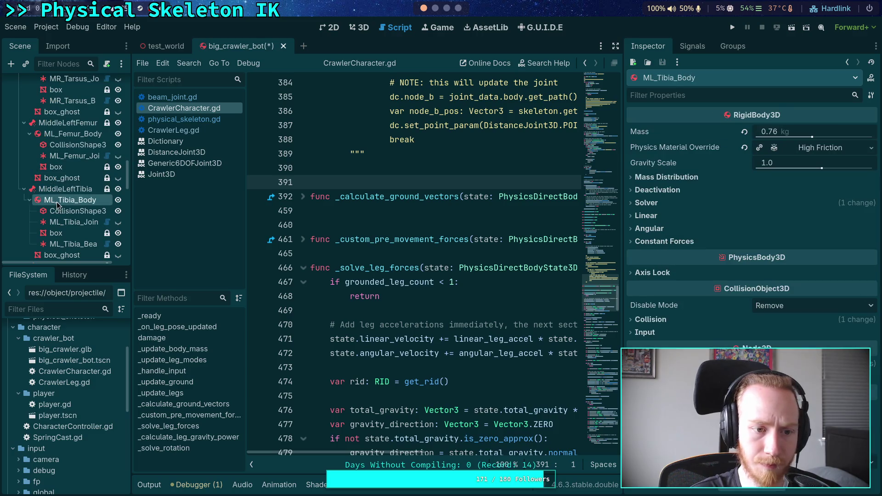
scroll(749, 230, "down", 3)
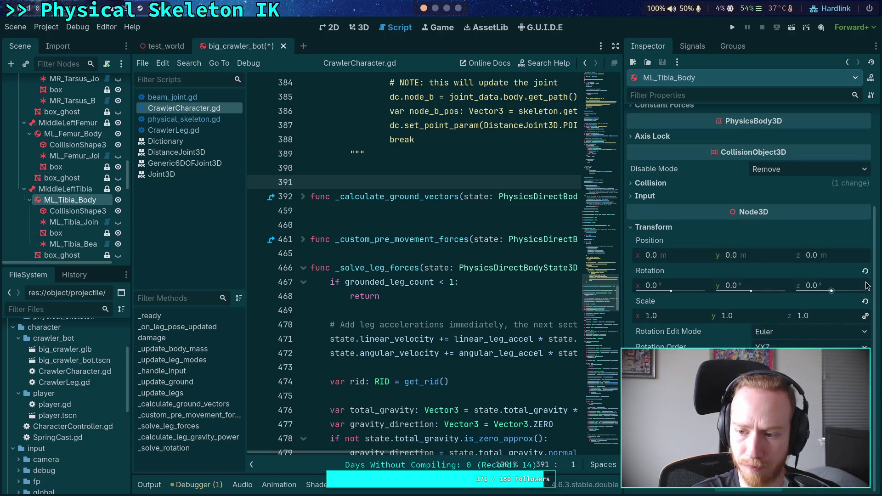
left_click(79, 224)
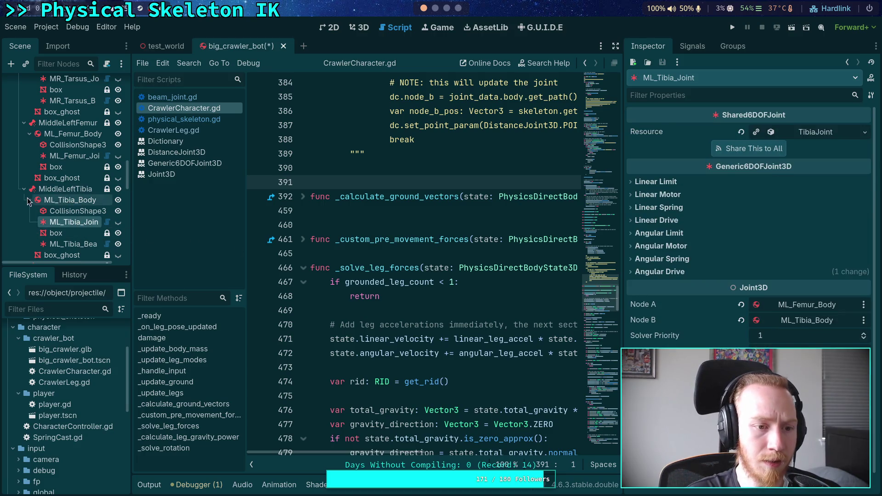
scroll(55, 202, "down", 4)
left_click(62, 191)
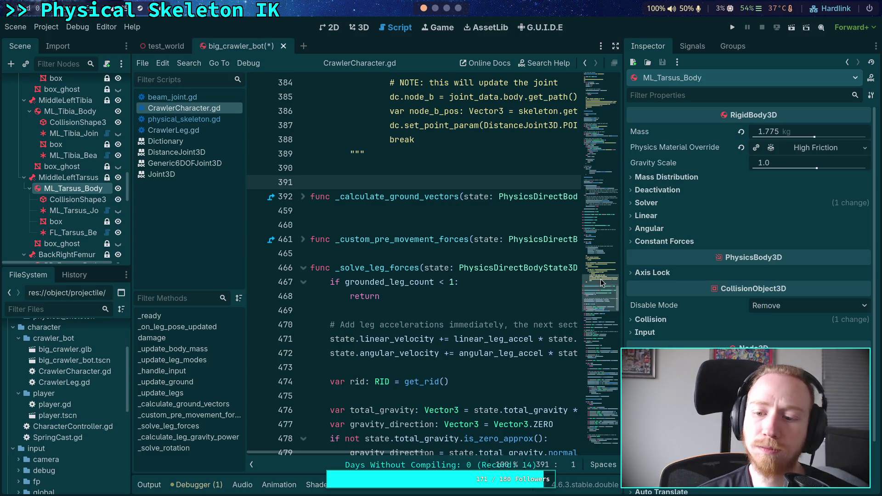
scroll(707, 285, "down", 3)
scroll(707, 283, "up", 3)
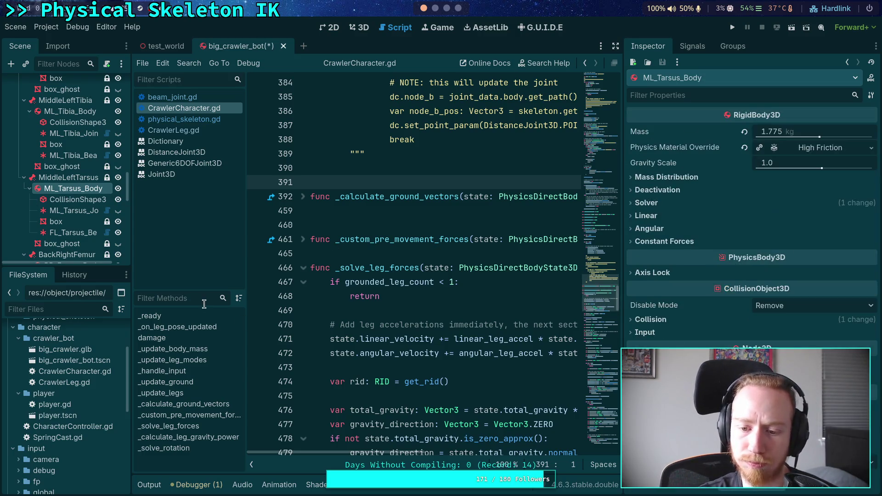
left_click(74, 210)
scroll(57, 176, "down", 4)
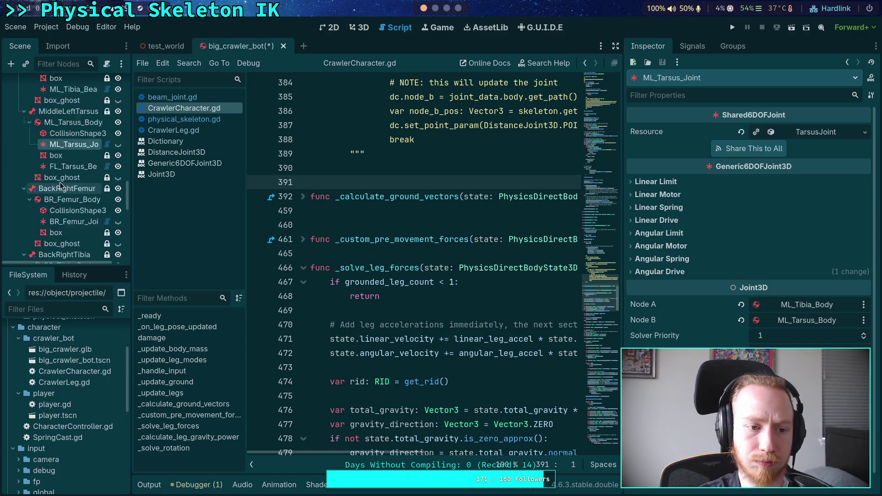
left_click(58, 178)
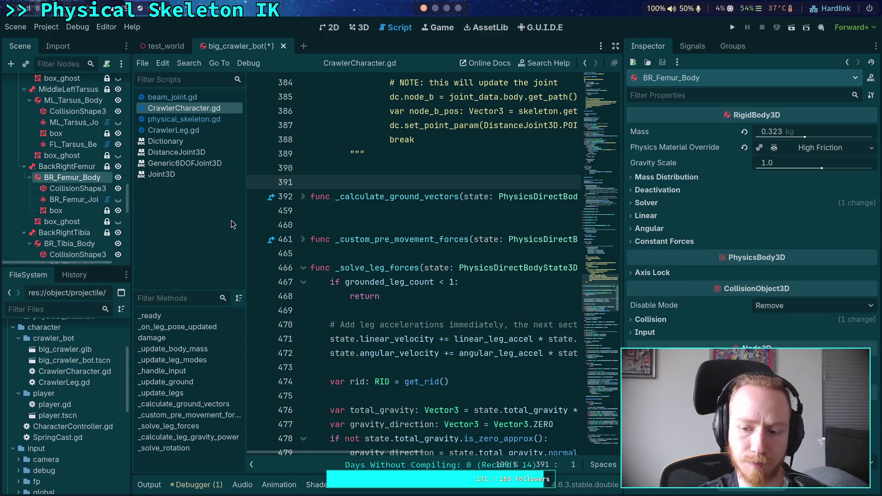
Check the back-right femur, tibia and tarsus joints and bodies in the Inspector.
left_click(67, 201)
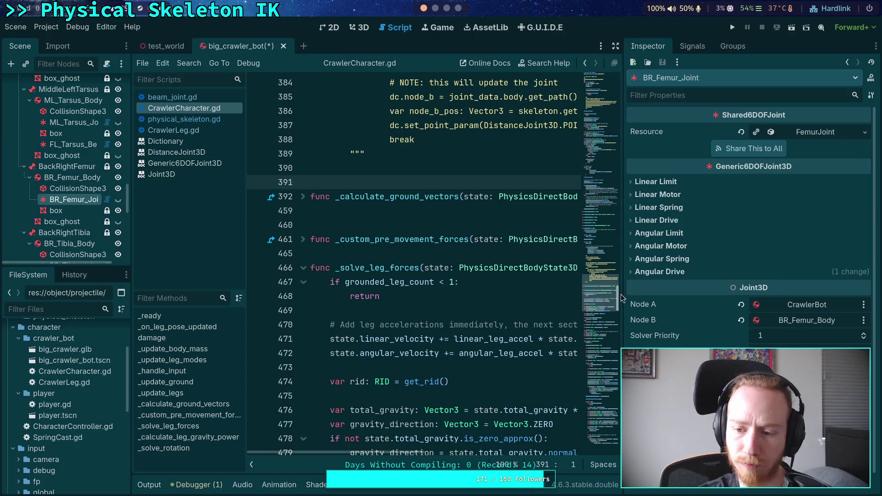
scroll(65, 184, "down", 4)
left_click(64, 159)
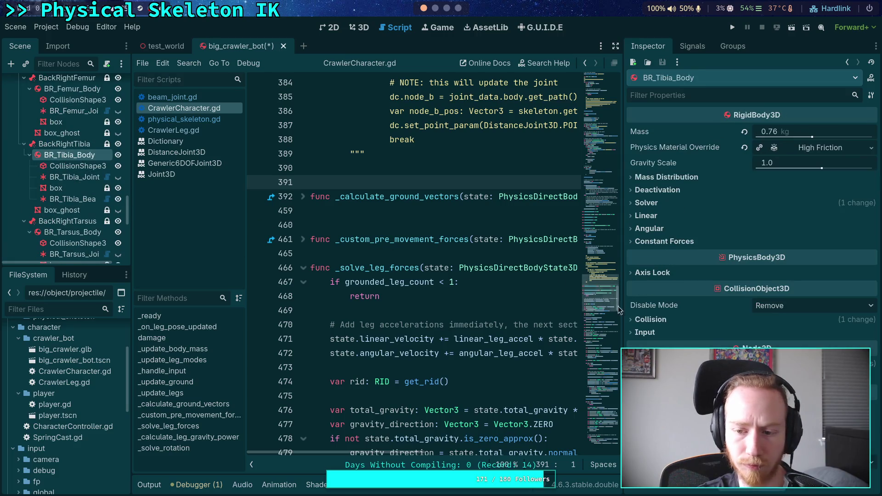
scroll(861, 331, "down", 5)
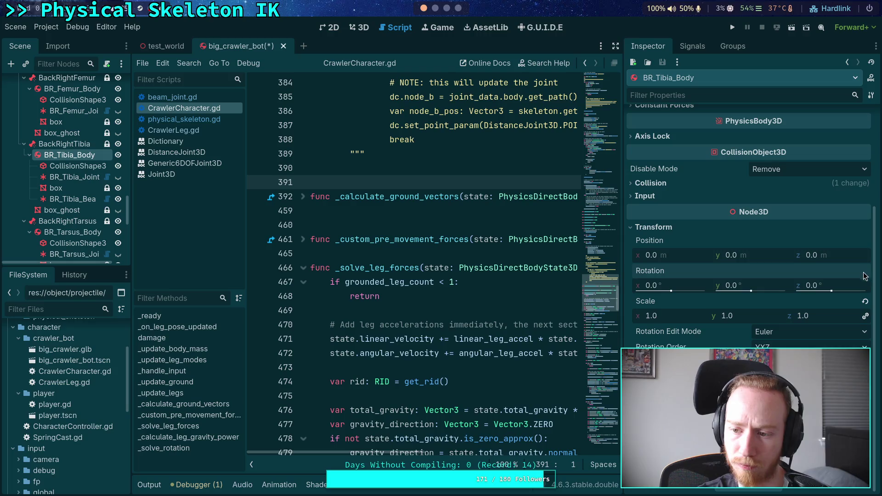
left_click(73, 177)
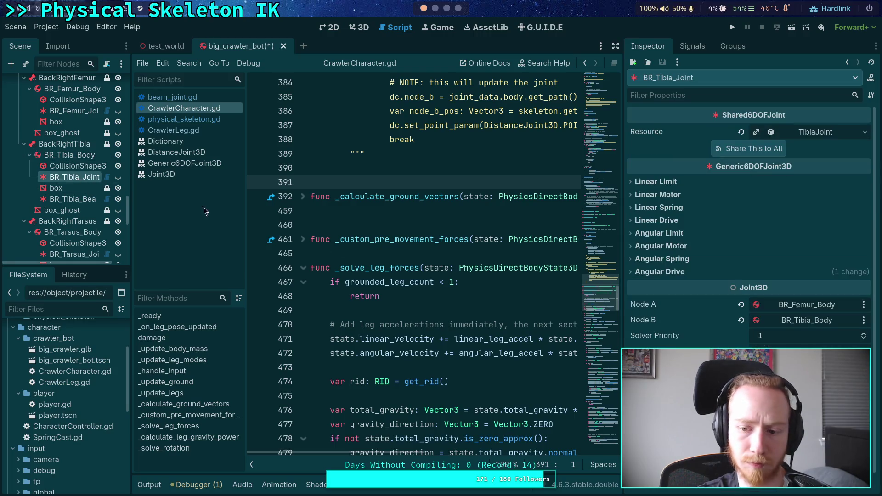
scroll(29, 178, "down", 4)
left_click(67, 144)
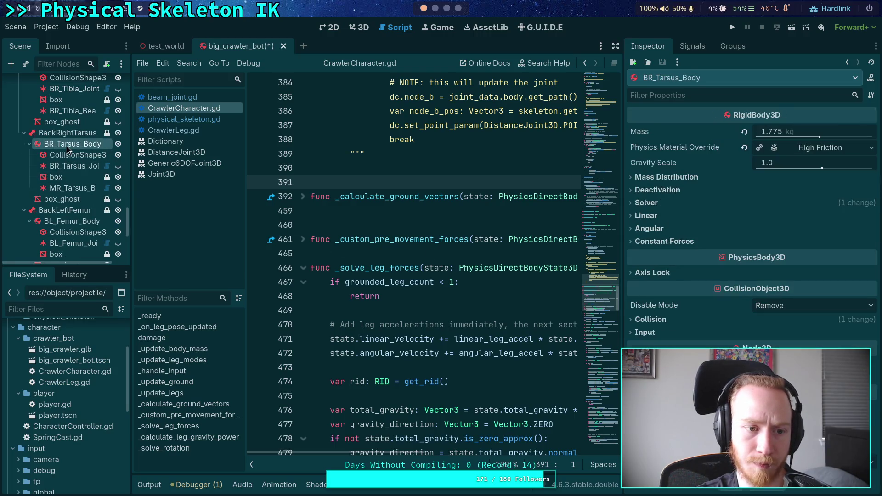
left_click(69, 166)
scroll(32, 157, "down", 2)
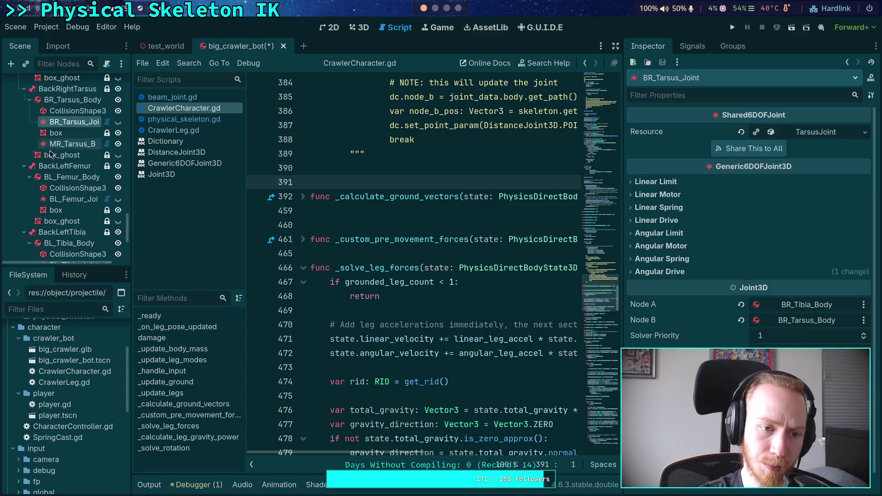
Check the back-left femur, tibia and tarsus bodies and joints, then save big_crawler_bot.
left_click(69, 177)
left_click(71, 199)
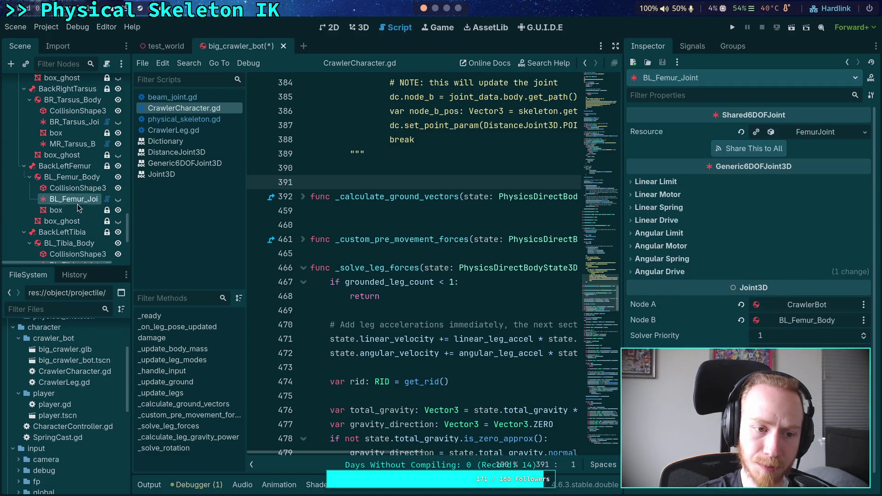
scroll(68, 202, "down", 2)
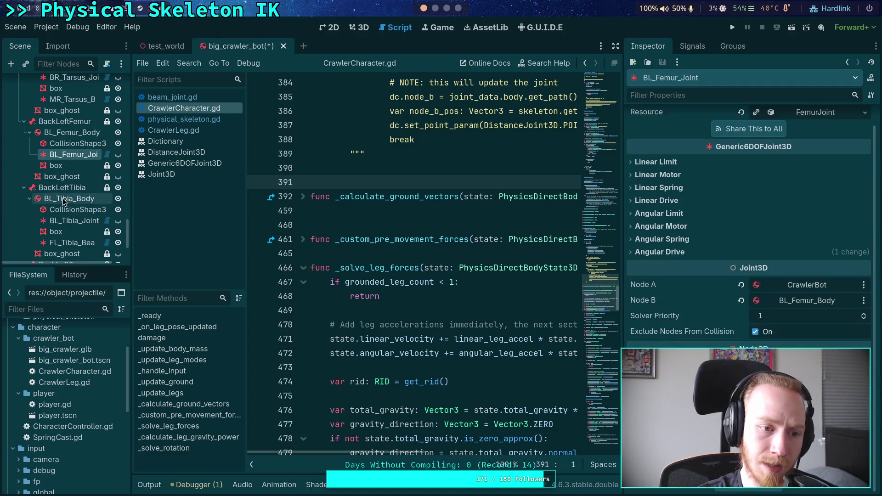
left_click(69, 199)
scroll(867, 294, "down", 3)
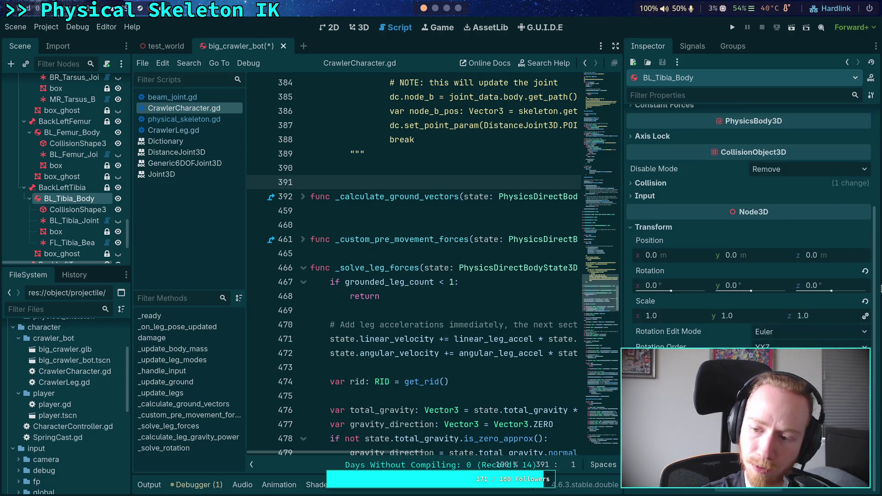
left_click(73, 220)
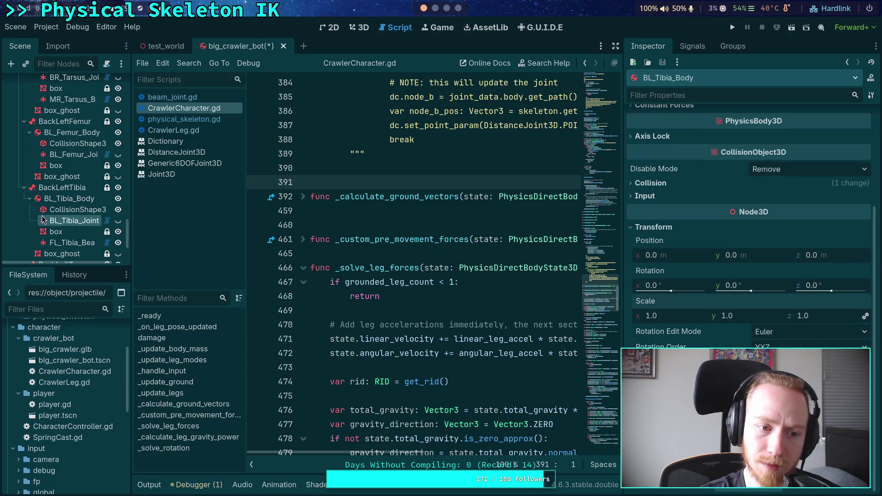
scroll(69, 197, "down", 3)
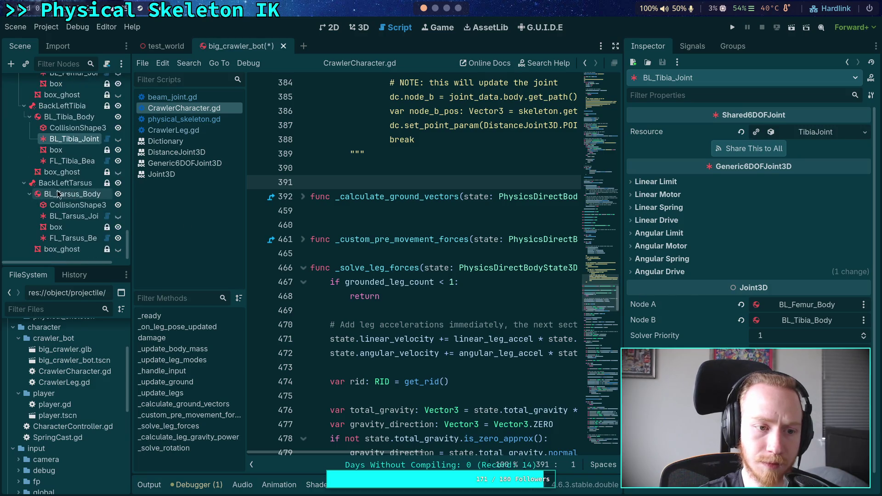
left_click(72, 194)
left_click(51, 217)
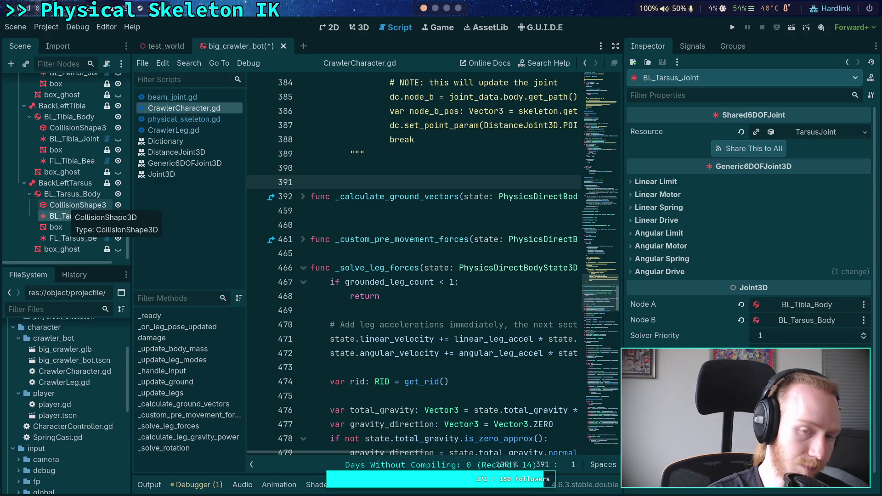
key("ctrl+s")
left_click(435, 8)
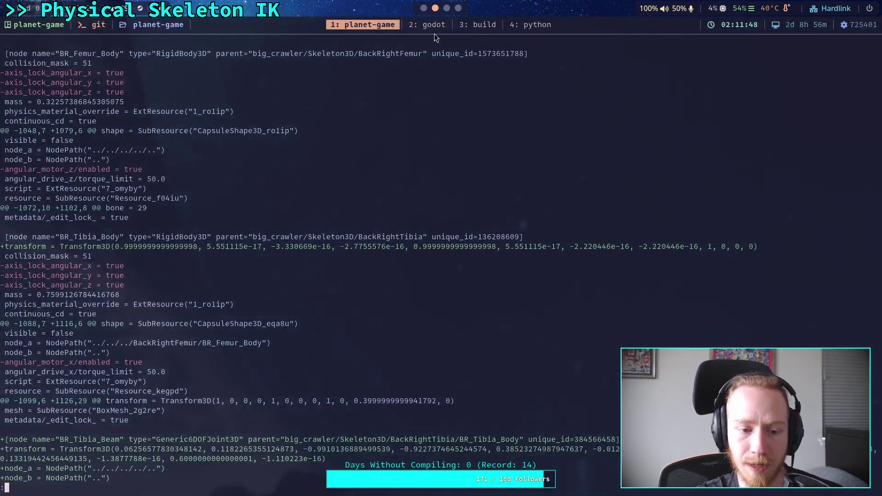
Rerun the unstaged git diff and page ahead to the CrawlerCharacter.gd changes.
key("q")
key("Up")
key("Return")
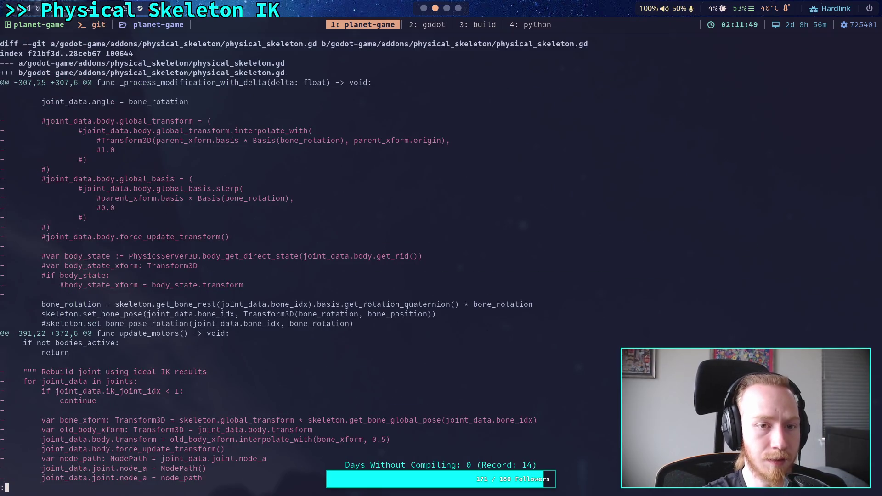
key("space")
key("space")
key("space")
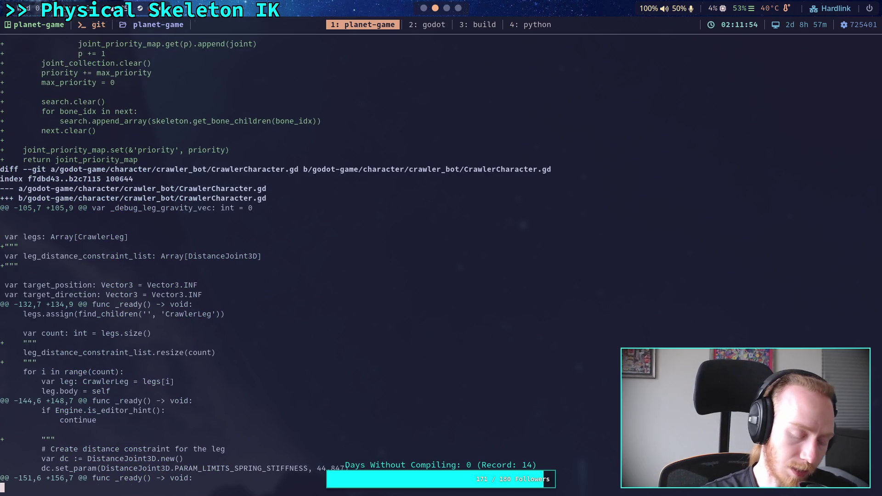
Stage addons/physical_skeleton/physical_skeleton.gd with git add, fixing a typo first.
type("qgit add add")
key("BackSpace")
key("BackSpace")
key("BackSpace")
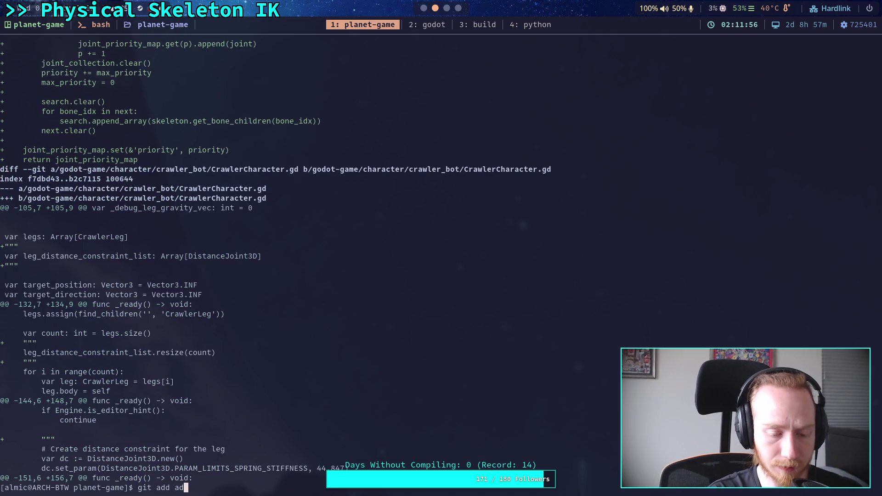
type("g")
key("Tab")
type("dd")
key("Tab")
type("ph")
key("Tab")
type("ph")
key("Tab")
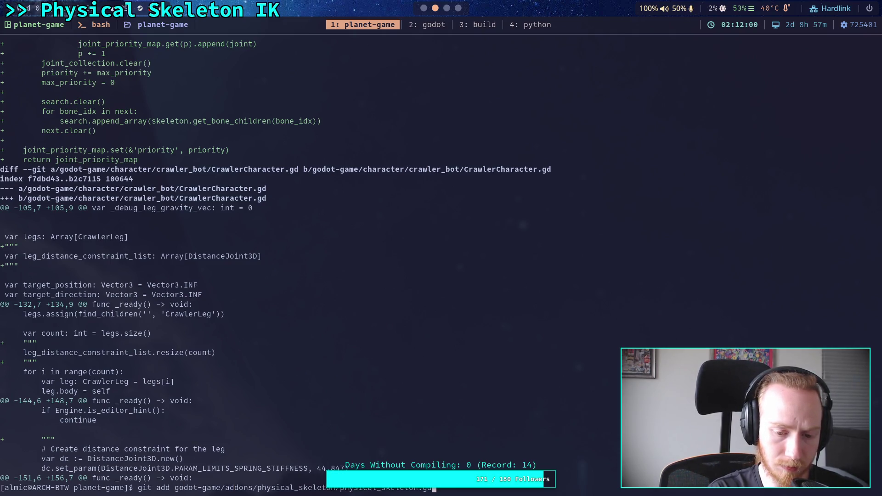
key("Return")
Stage the crawler_bot CrawlerCharacter.gd script with git add.
type("git add go")
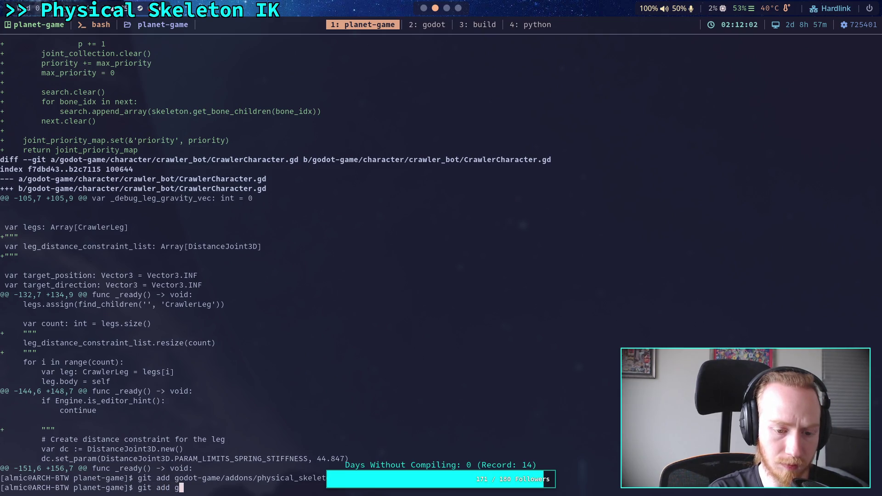
key("Tab")
type("c")
key("Tab")
type("cr")
key("Tab")
type("Cr")
key("Tab")
type("C")
key("Tab")
key("Return")
Run git diff and page through the remaining big_crawler_bot.tscn changes.
type("git diff")
key("Return")
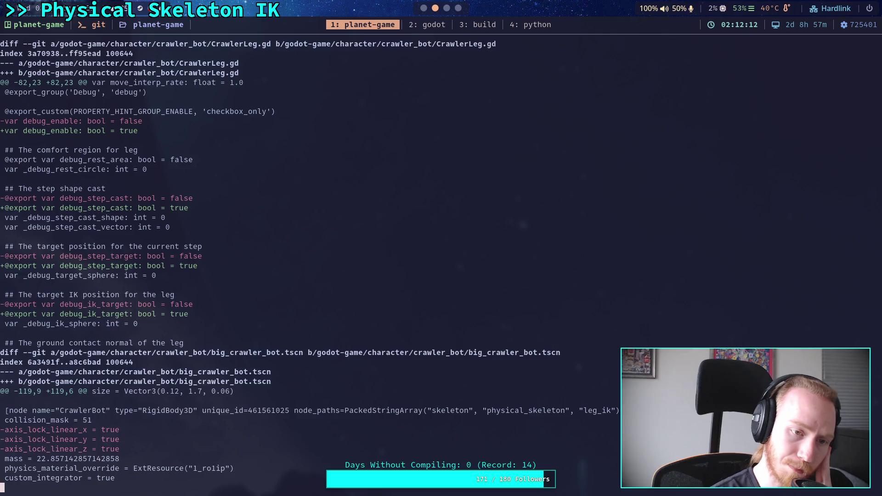
key("space")
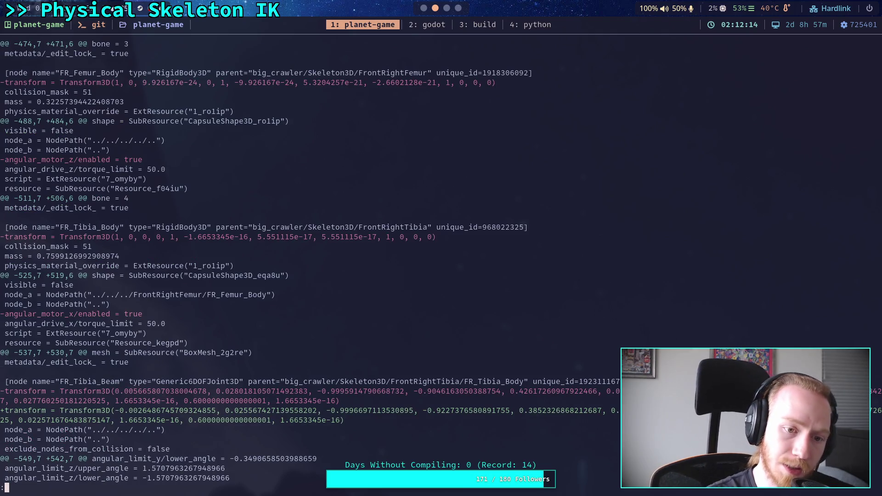
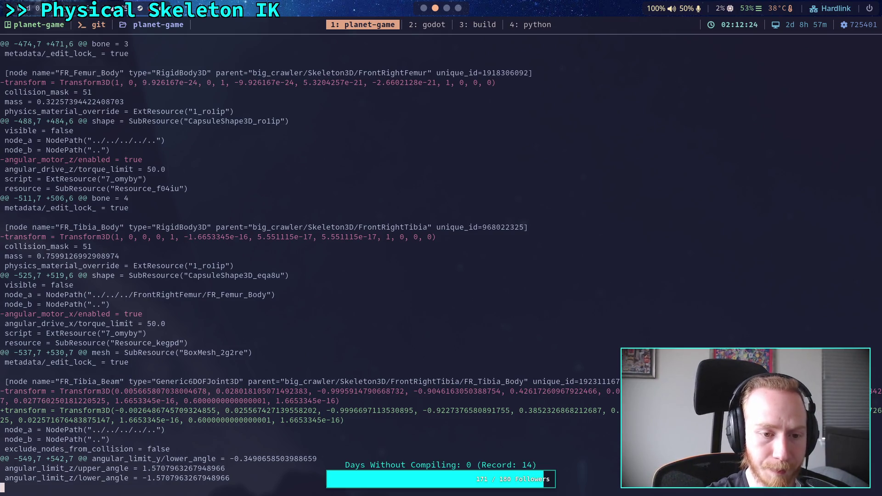
Page through the big_crawler_bot scene diff, from the front-left leg to the middle-right tarsus joints.
key("space")
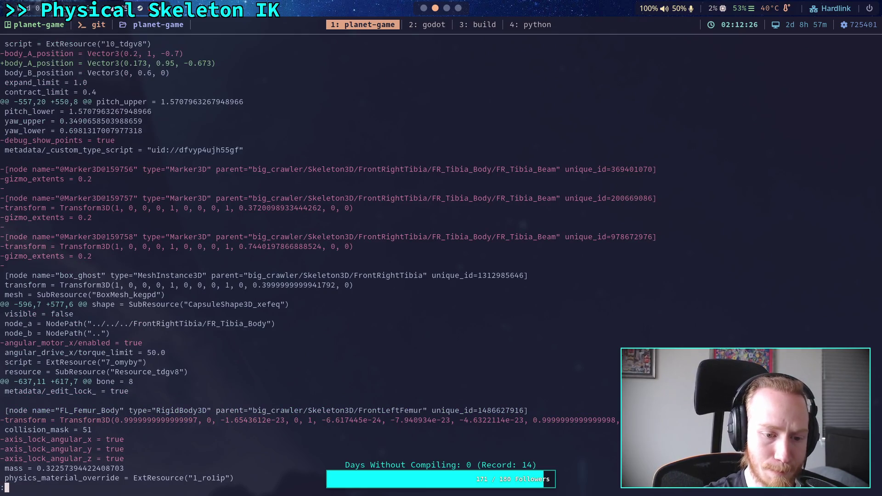
key("space")
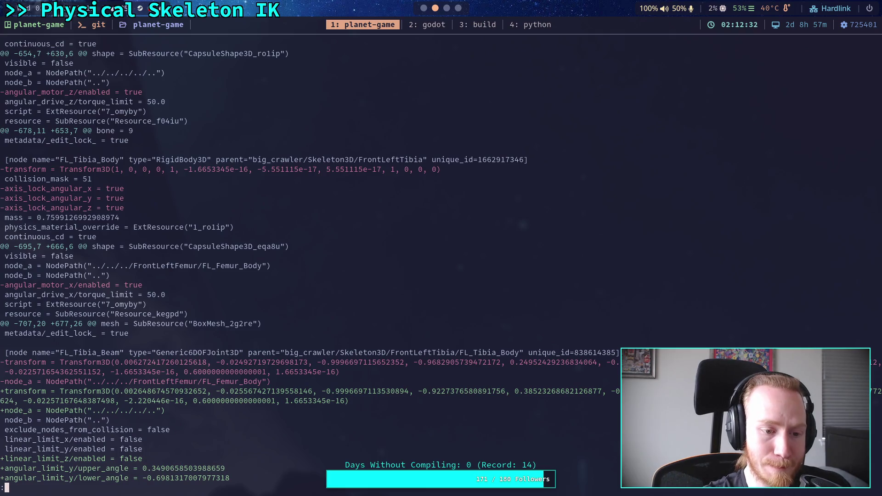
key("space")
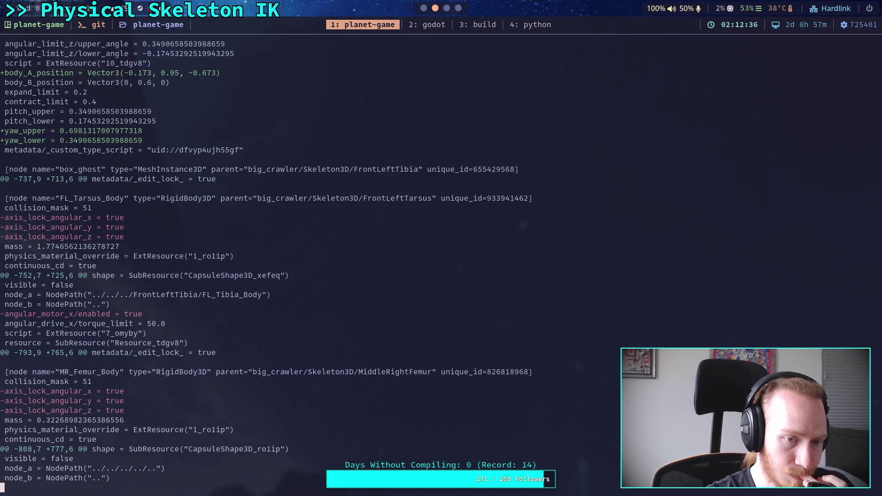
key("space")
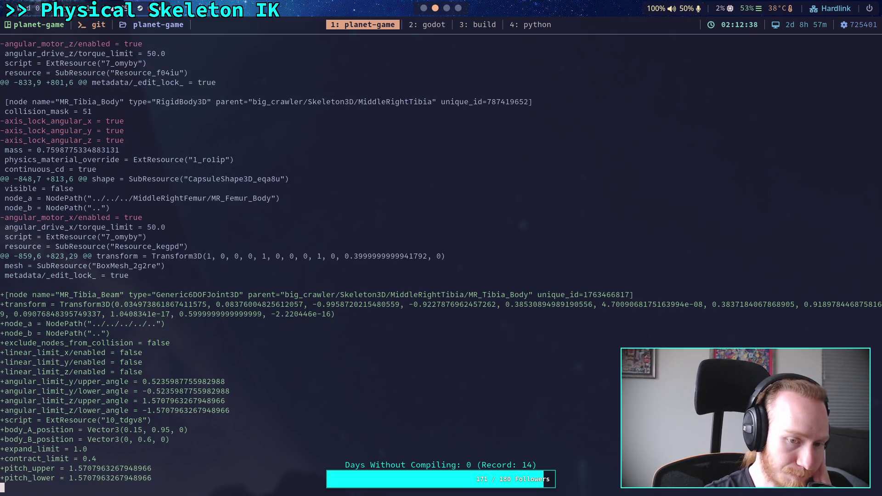
key("space")
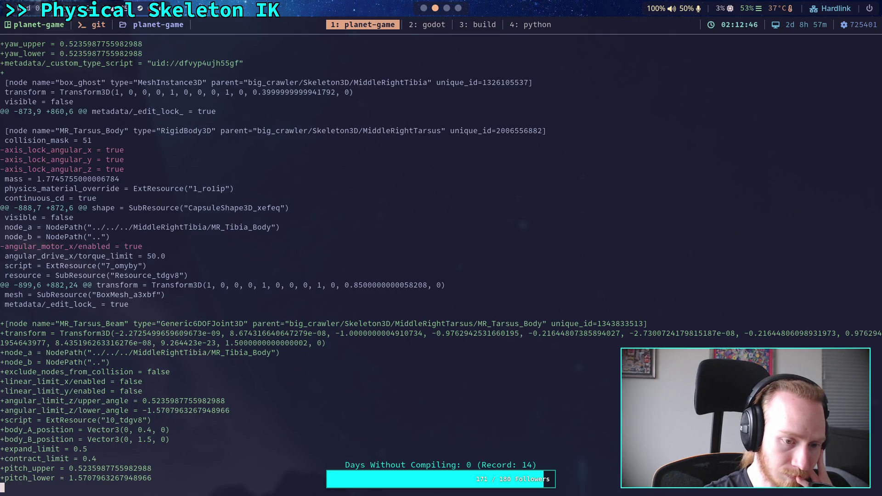
key("space")
key("space")
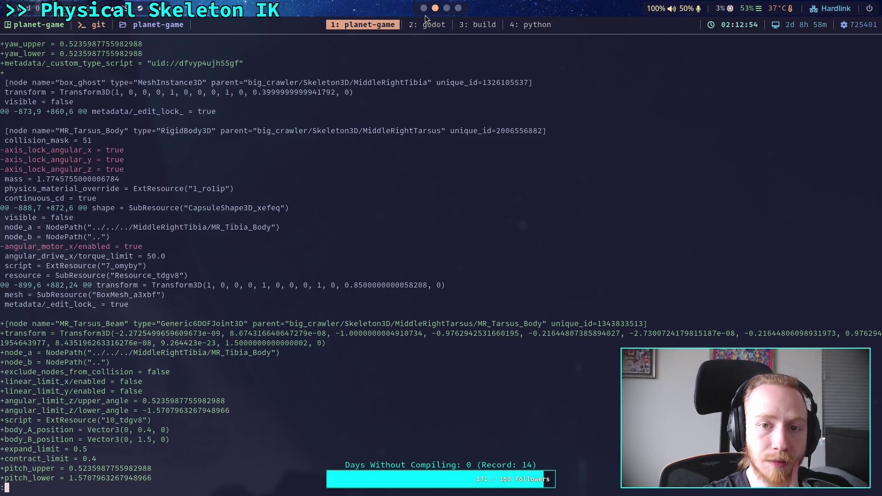
key("super+2")
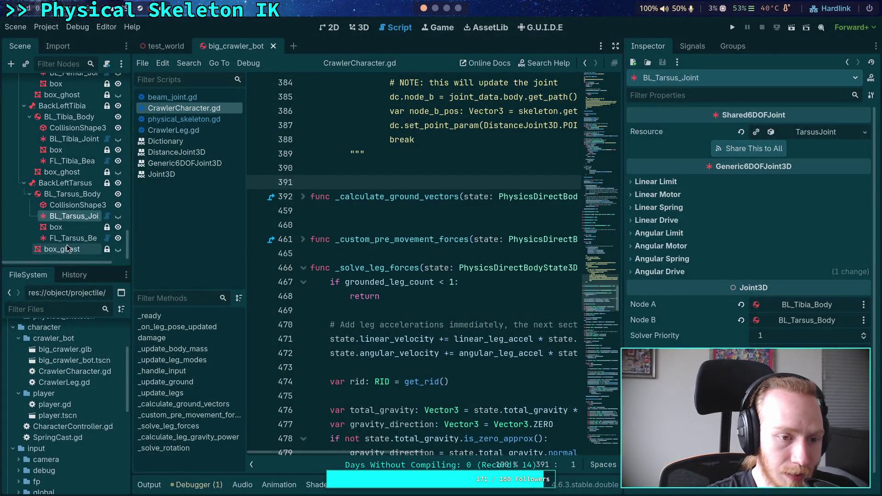
Inspect the FL_Tarsus_Beam joint's settings in the Inspector, then continue the diff.
left_click(73, 238)
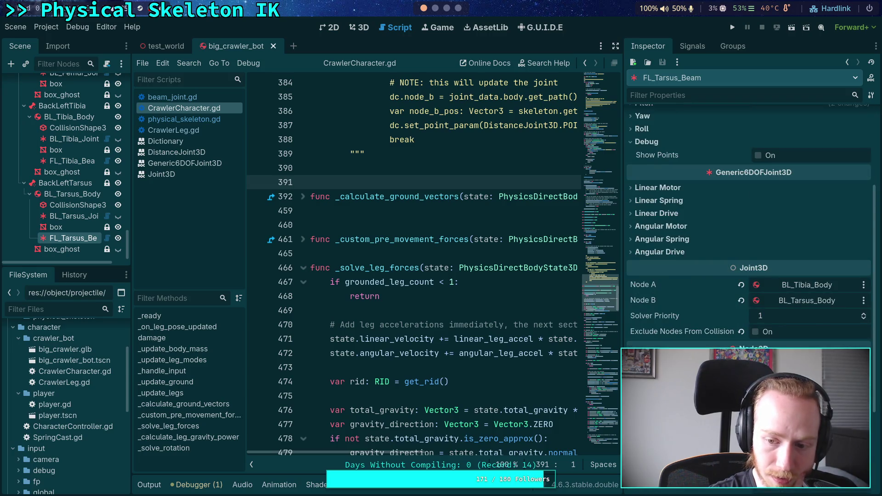
scroll(749, 229, "down", 2)
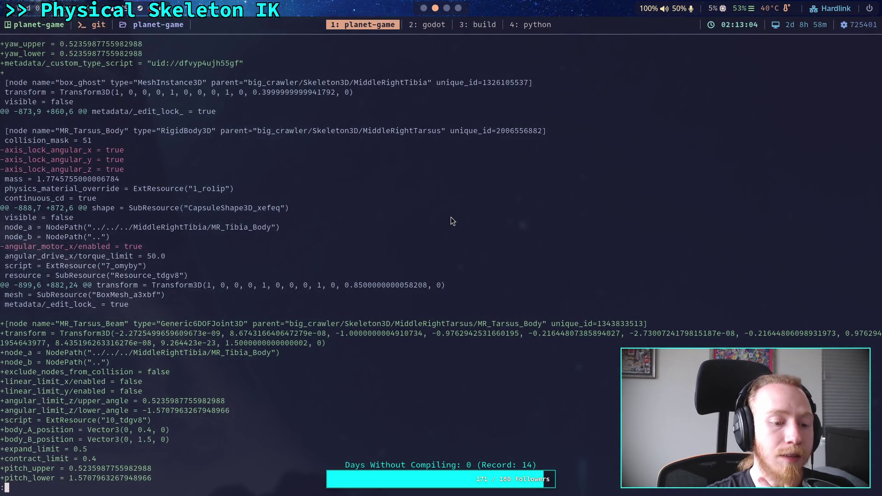
key("space")
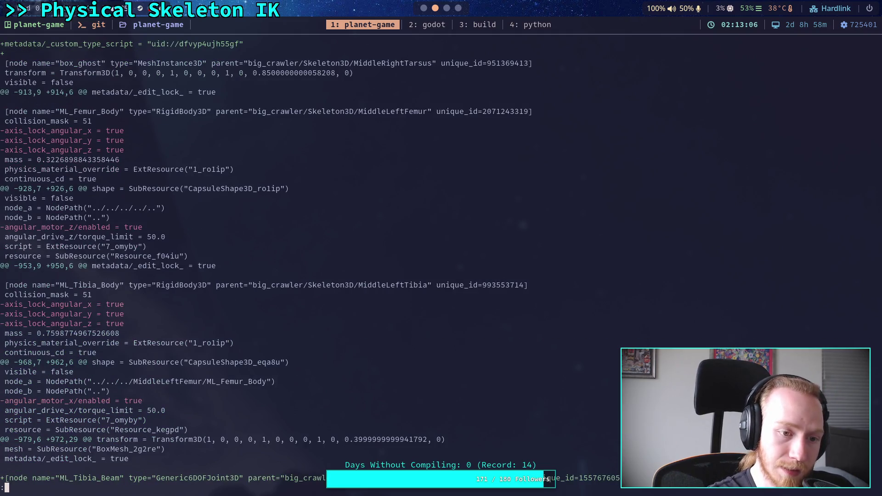
Page through the middle-left, back-right and back-left leg joint changes in the diff.
key("space")
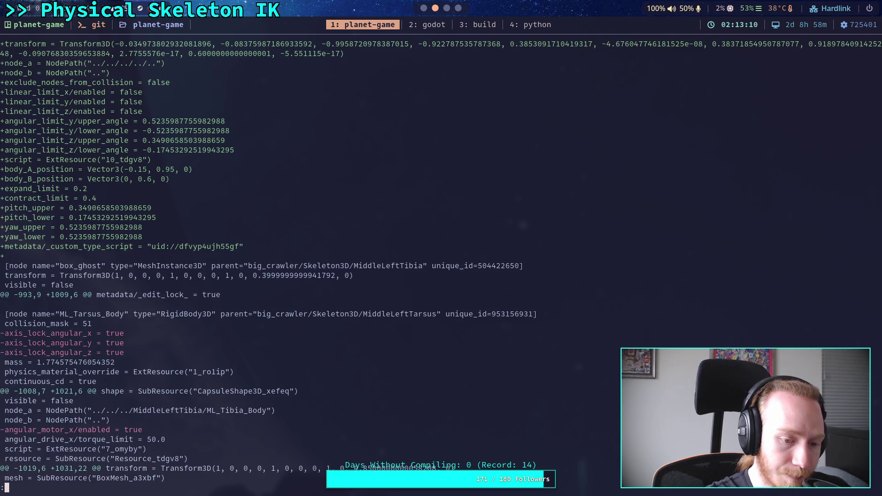
key("space")
key("space")
key("b")
key("b")
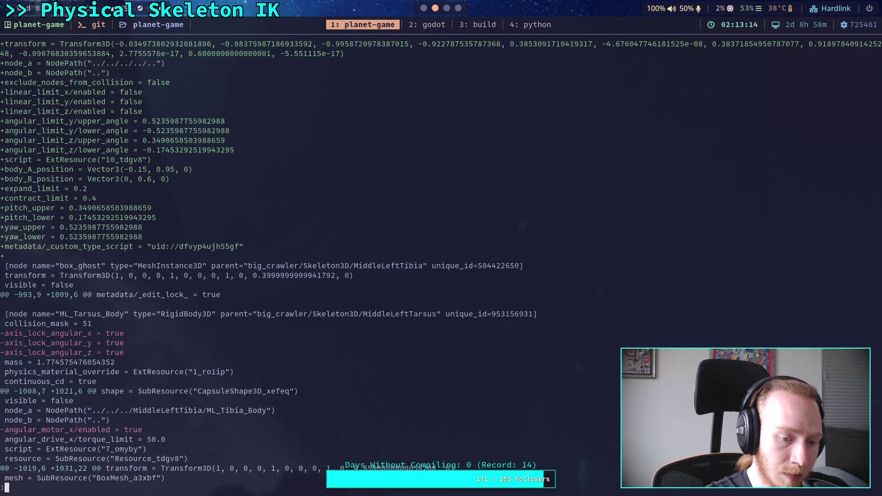
key("space")
key("space")
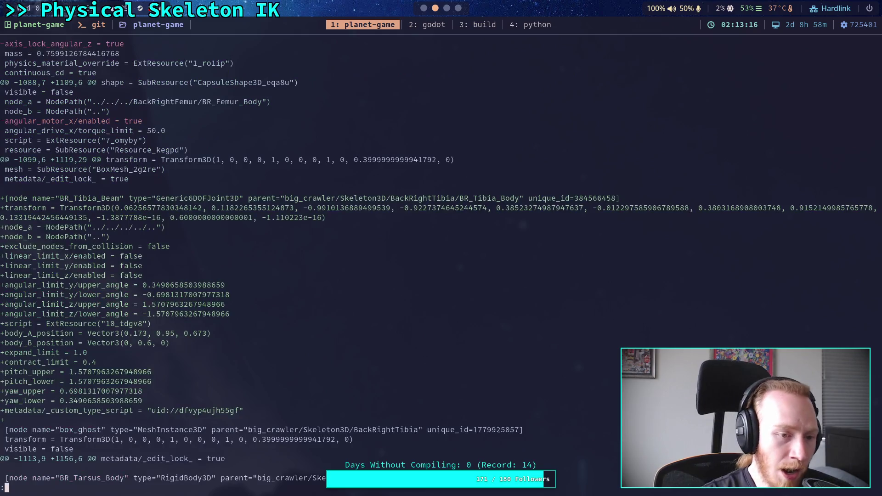
key("space")
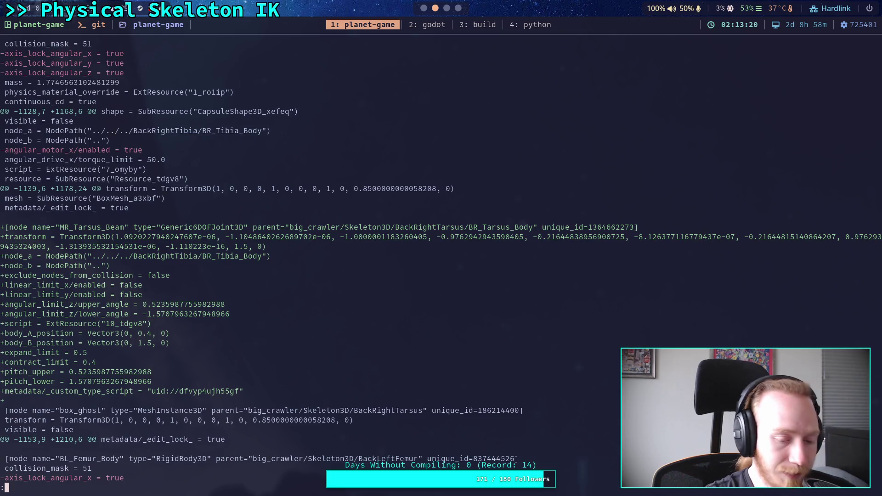
key("space")
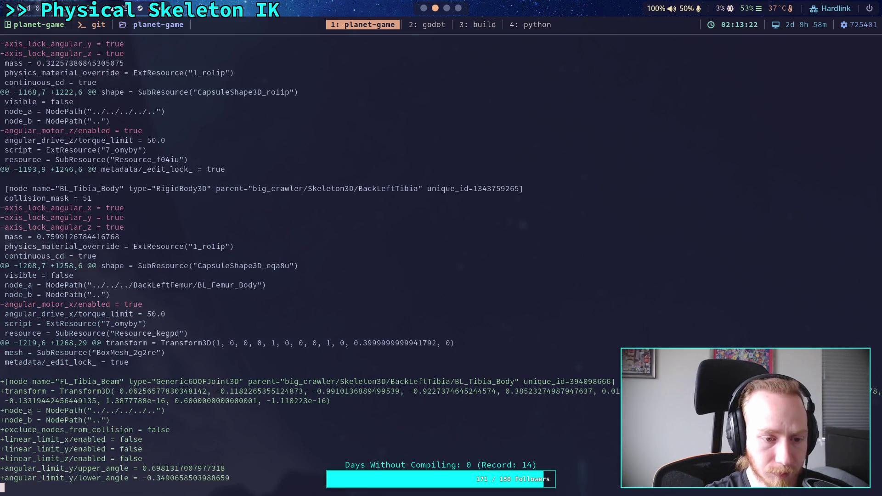
key("space")
key("space")
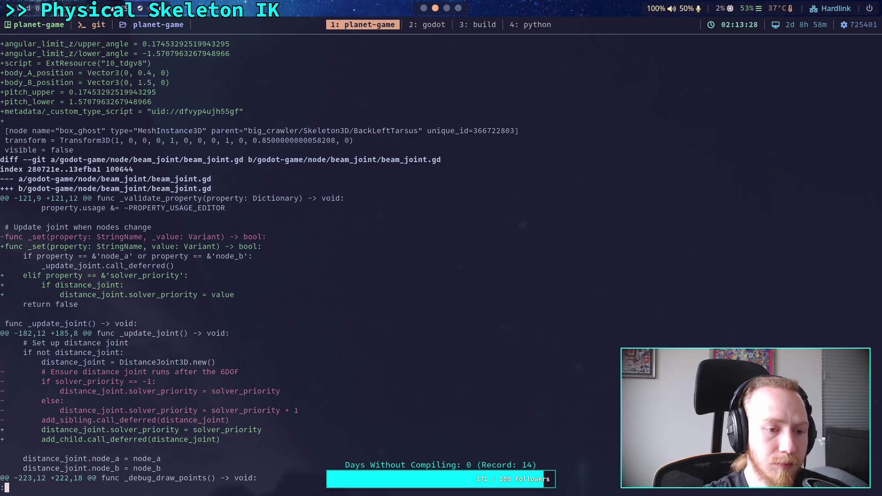
Scroll through the remaining file diffs, then quit and run git status.
scroll(258, 262, "down", 9)
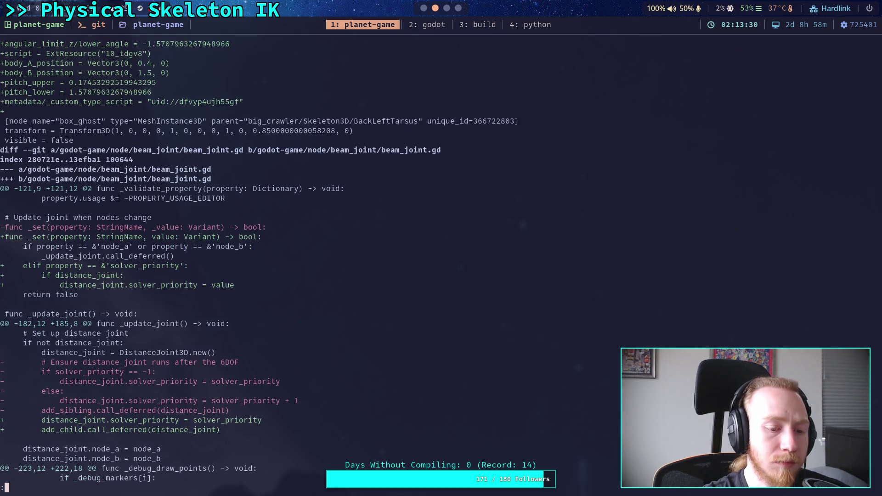
scroll(257, 262, "down", 2)
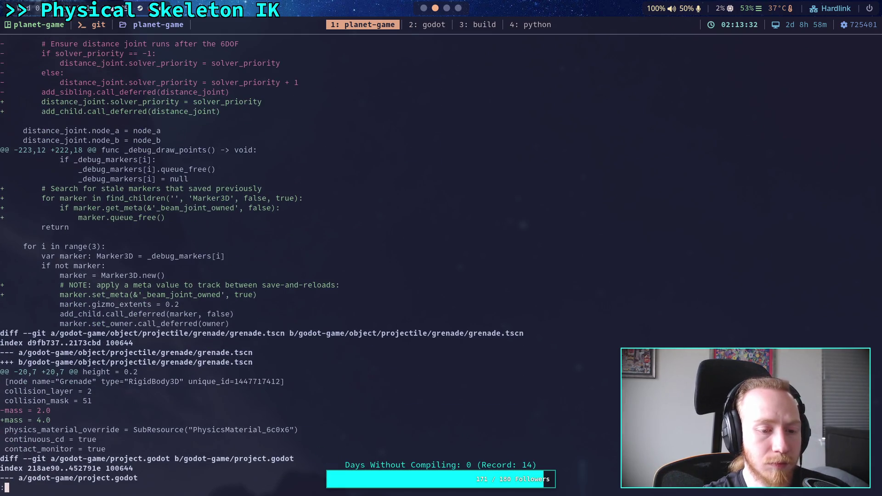
scroll(257, 262, "down", 5)
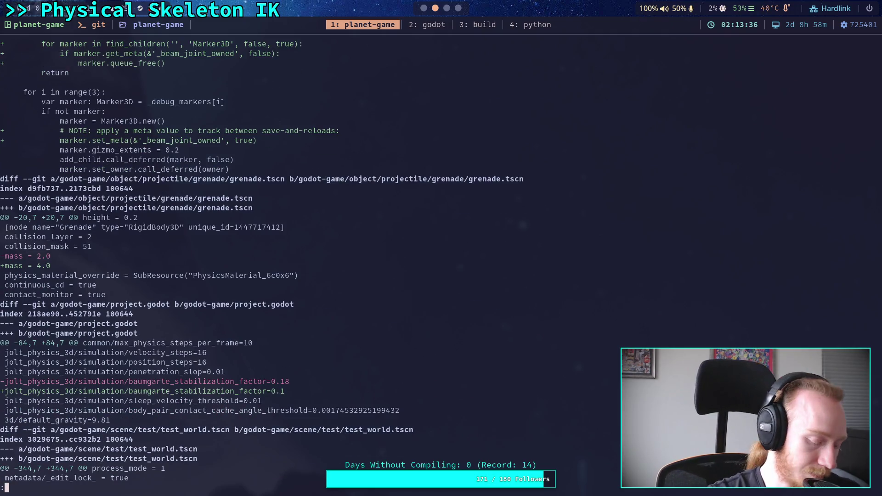
type("qgit status")
key("Return")
Stage big_crawler_bot.tscn with git add.
type("git add godot-game/character/")
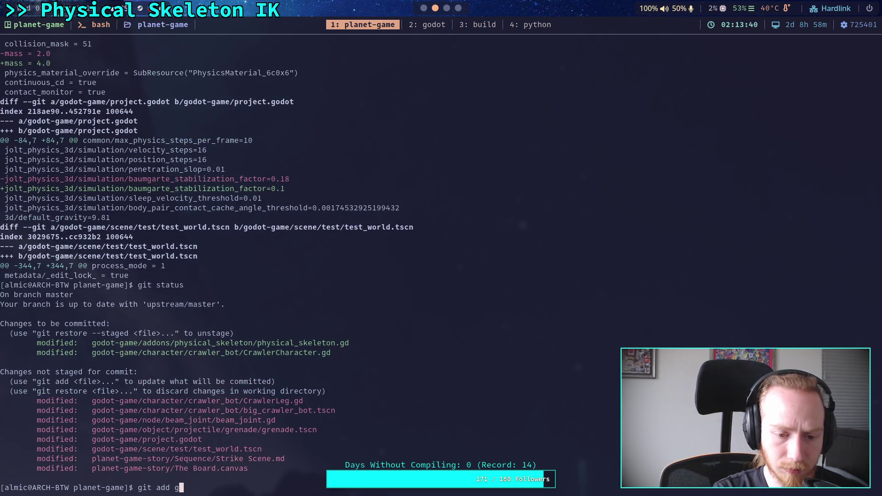
key("Tab")
type("c")
key("Tab")
type("c")
key("Tab")
type("bot/")
key("Tab")
Stage beam_joint.gd with git add.
key("Tab")
key("Return")
type("git add go")
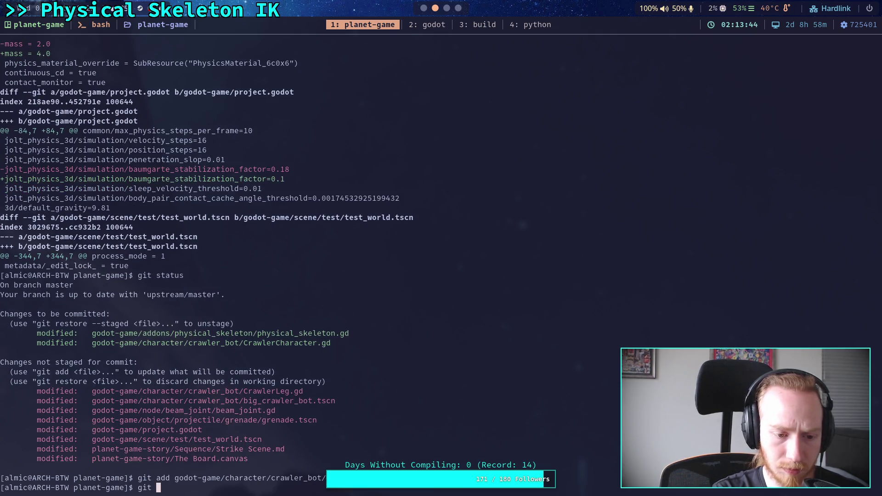
key("Tab")
type("n")
key("Tab")
type("b")
key("Tab")
type("b")
key("Tab")
key("Return")
Run git diff and read down to the test_world Camera3D and CrawlerBot changes.
type("git diff")
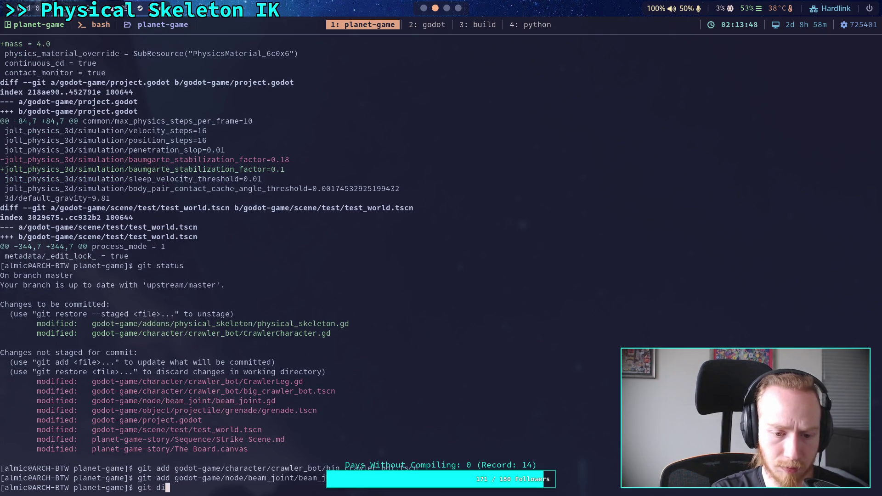
key("Return")
key("Down")
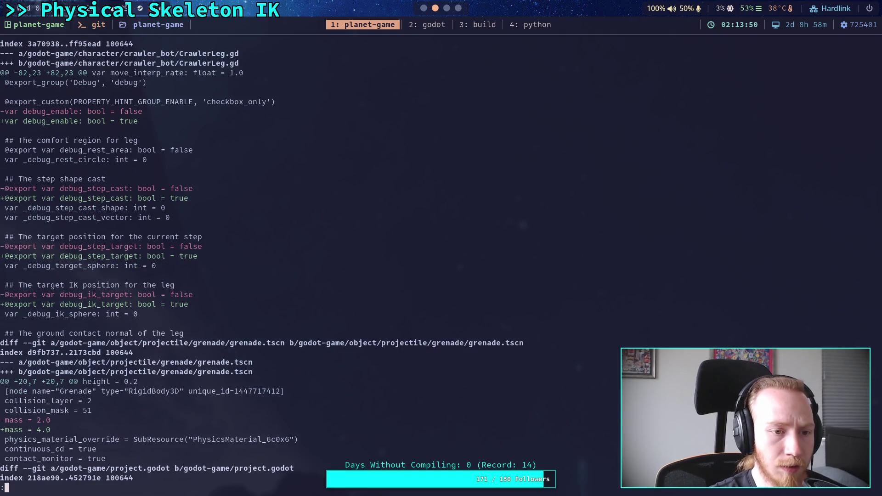
key("Down")
key("Down")
key("Down")
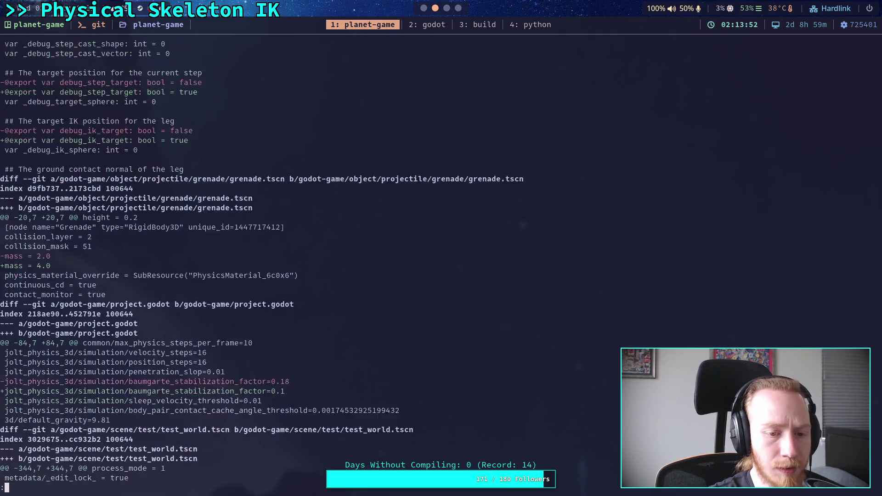
key("Down")
key("Down")
key("Down")
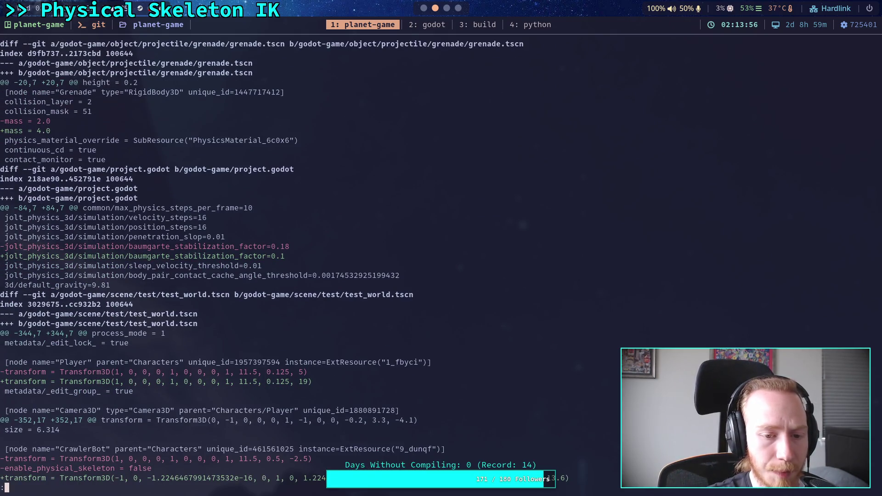
Set the Baumgarte Stabilization Factor to 0.18 in Project Settings and run the game.
left_click(423, 8)
left_click(46, 27)
left_click(60, 40)
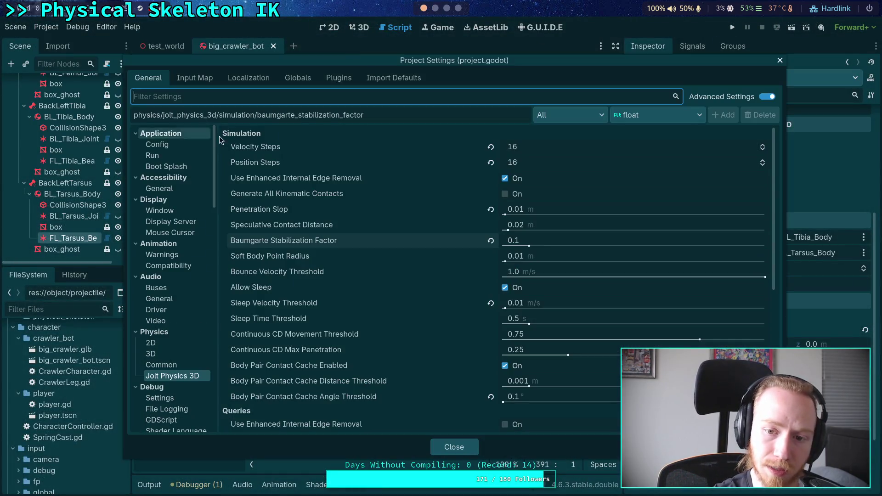
left_click(583, 239)
type("0.18")
key("Return")
left_click(454, 447)
key("F5")
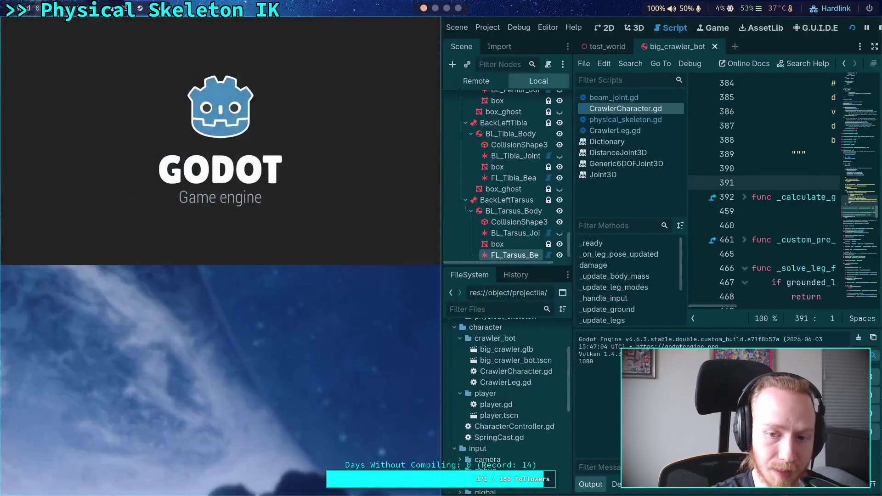
Watch the crawler leg test fullscreen, then stop the game and return to the editor.
key("super+f")
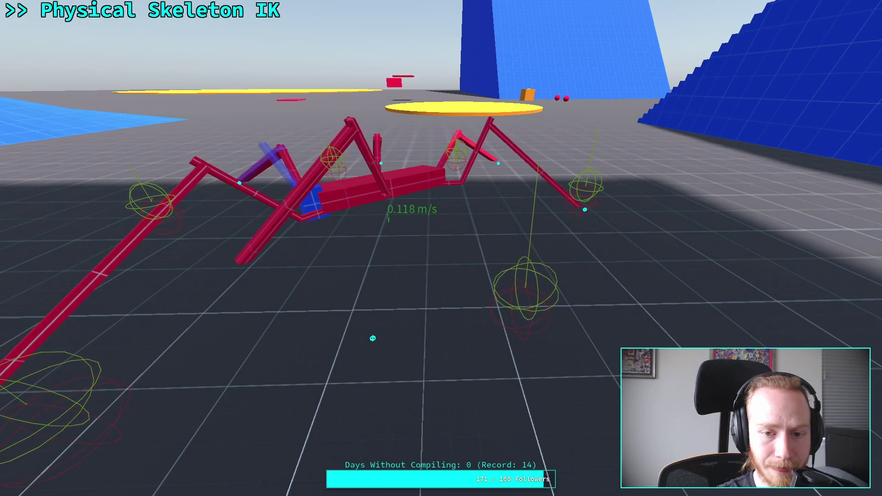
key("super+f")
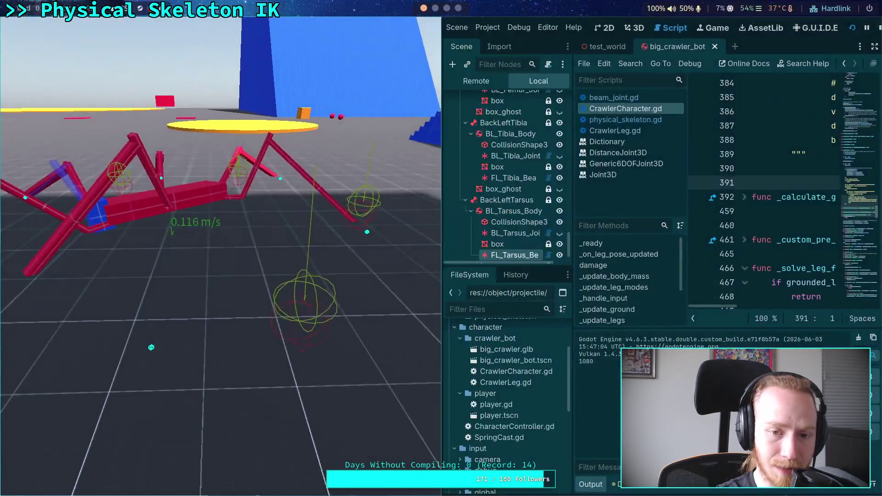
left_click(880, 26)
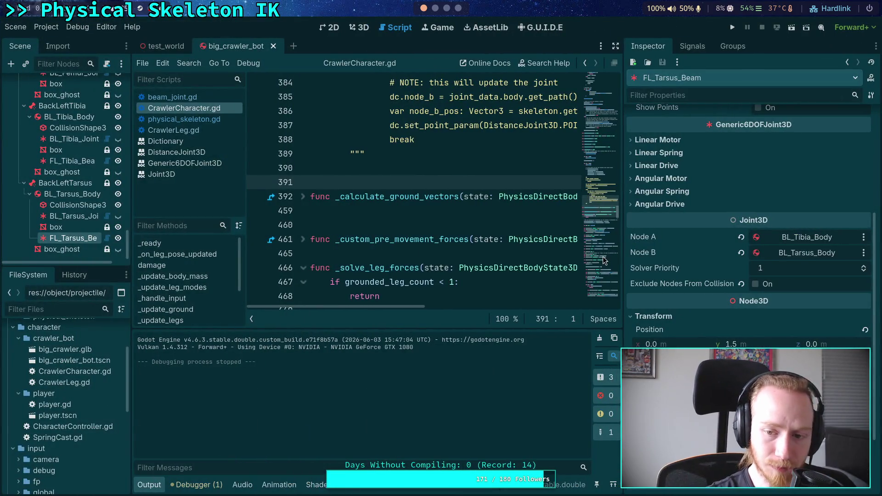
Widen the script panel and switch to the Code editor layout.
left_click_drag(623, 273, 643, 273)
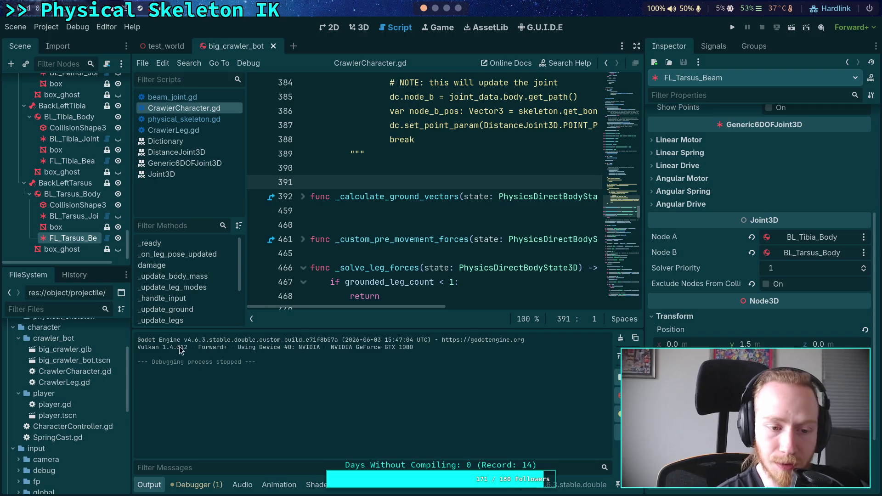
left_click(57, 27)
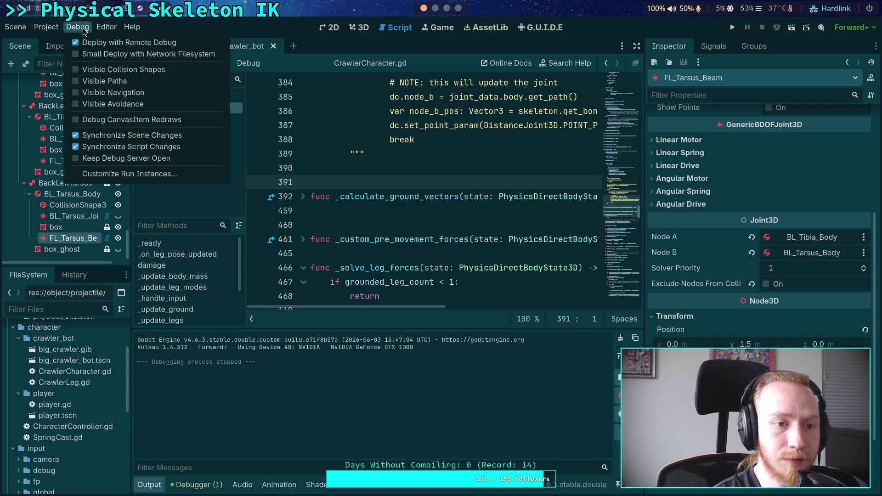
mouse_move(107, 26)
mouse_move(223, 85)
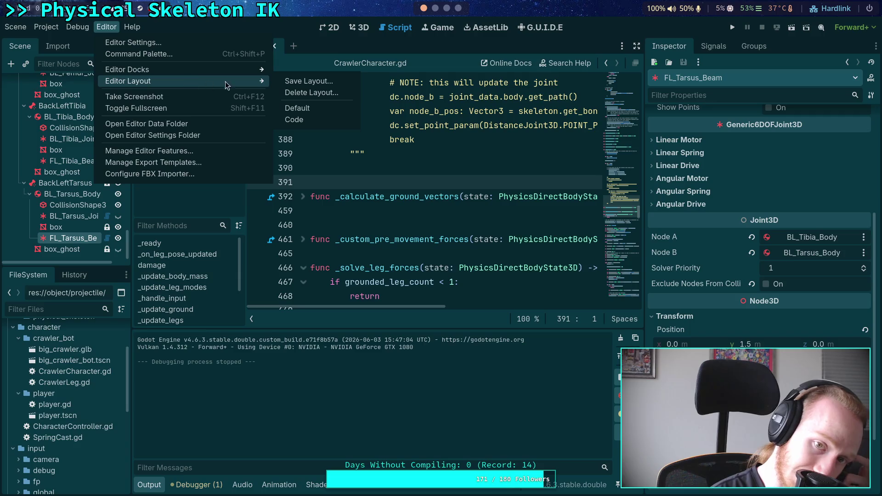
left_click(315, 121)
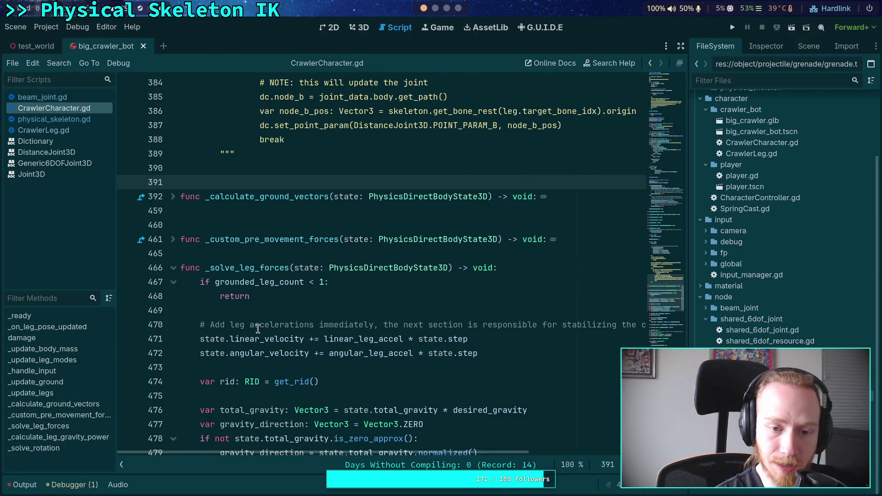
Read through _solve_leg_forces and its sub-step iteration loop in CrawlerCharacter.gd.
left_click(282, 256)
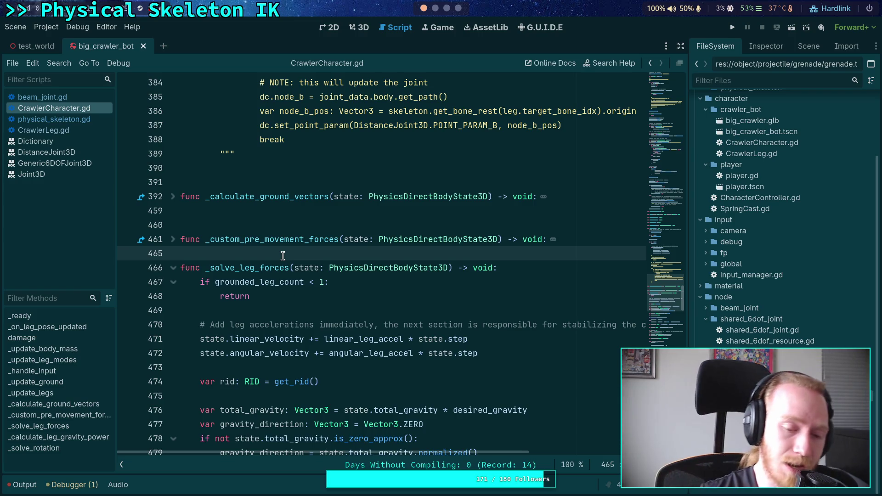
scroll(284, 258, "down", 4)
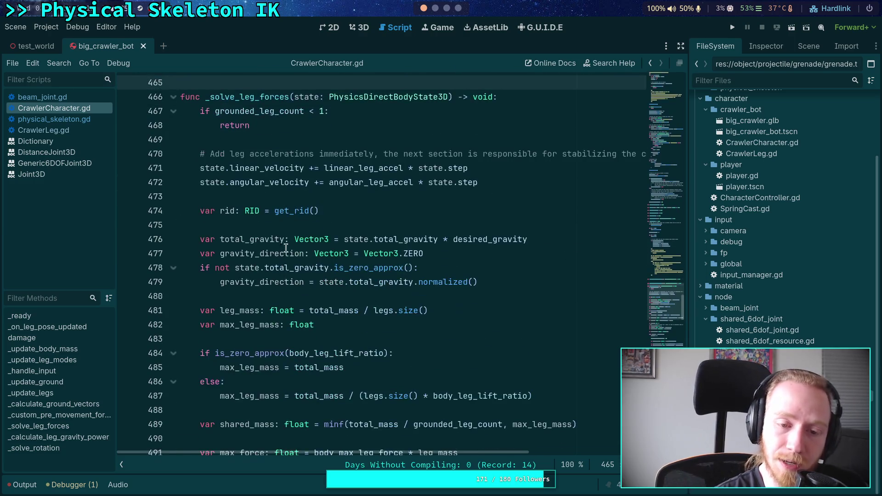
left_click(313, 226)
scroll(314, 229, "down", 10)
left_click(316, 147)
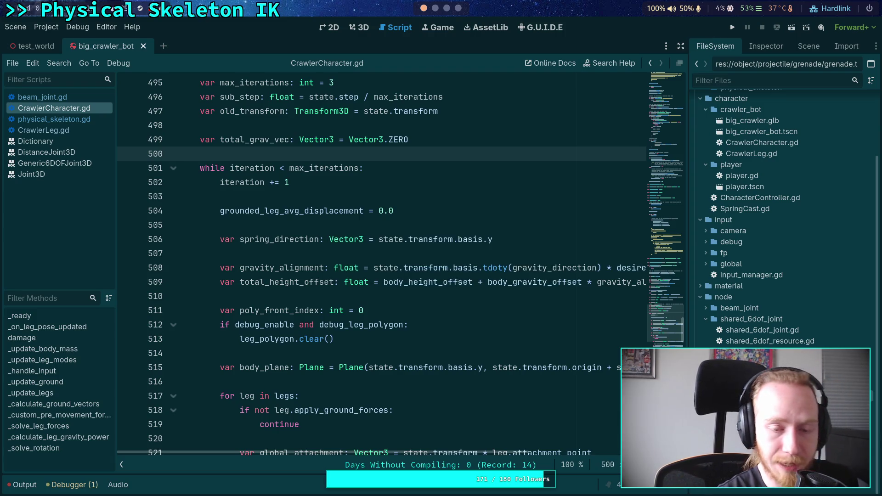
key("super+1")
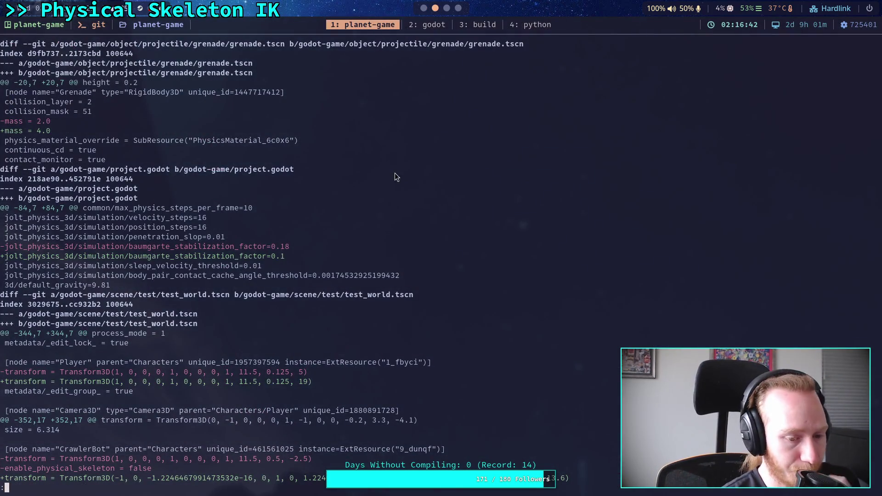
Page through the CrawlerBot scene and Strike Scene.md changes in the diff.
key("j")
key("j")
key("j")
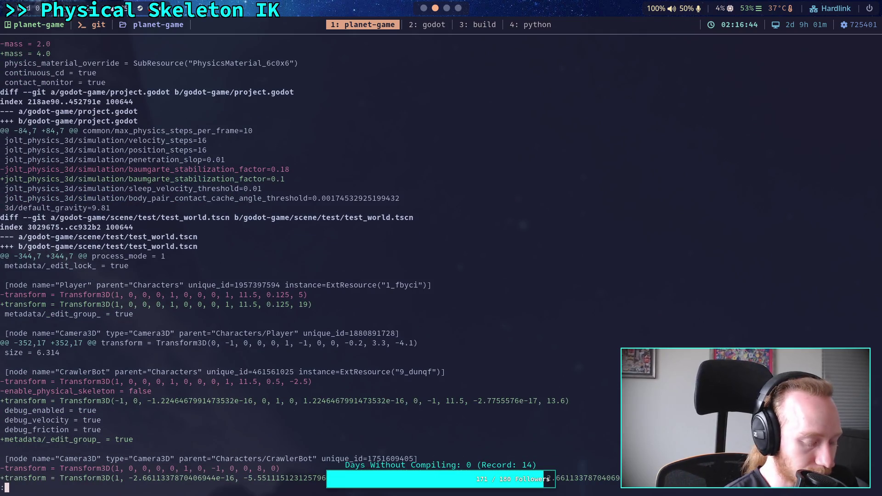
key("ctrl+d")
key("ctrl+d")
key("j")
key("j")
key("j")
key("ctrl+d")
key("j")
key("j")
key("j")
key("j")
key("j")
key("j")
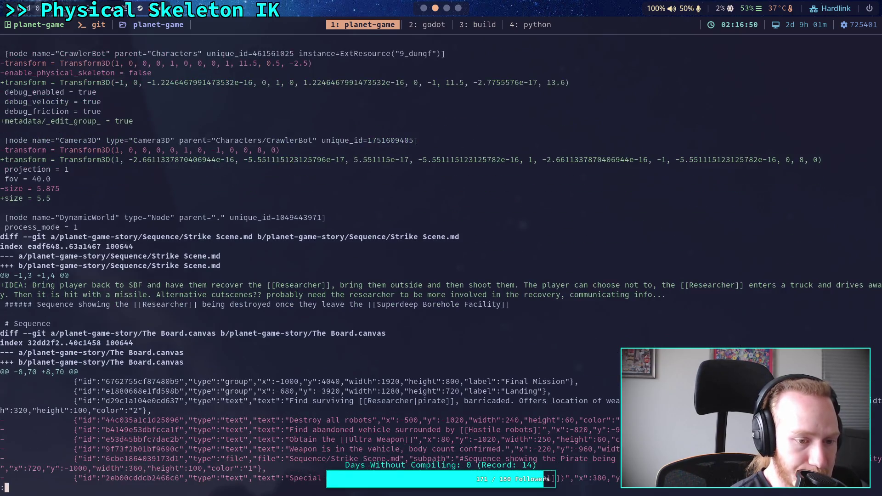
key("j")
key("j")
key("j")
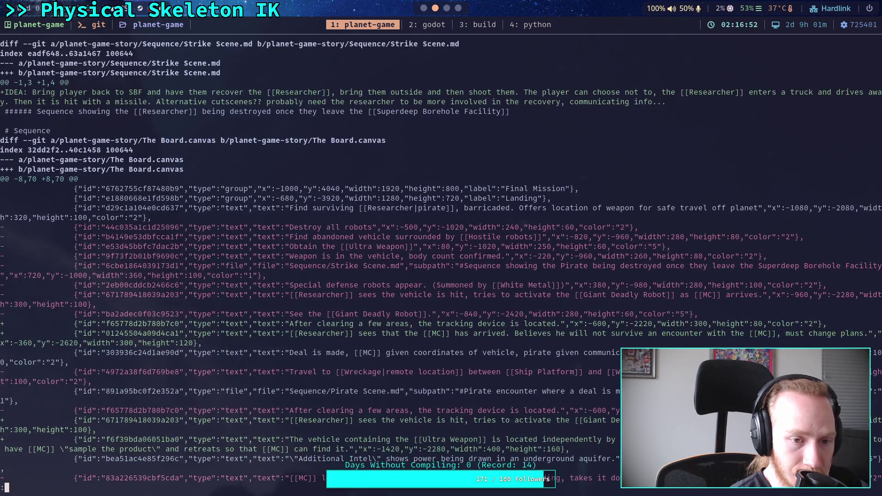
key("j")
key("j")
key("j")
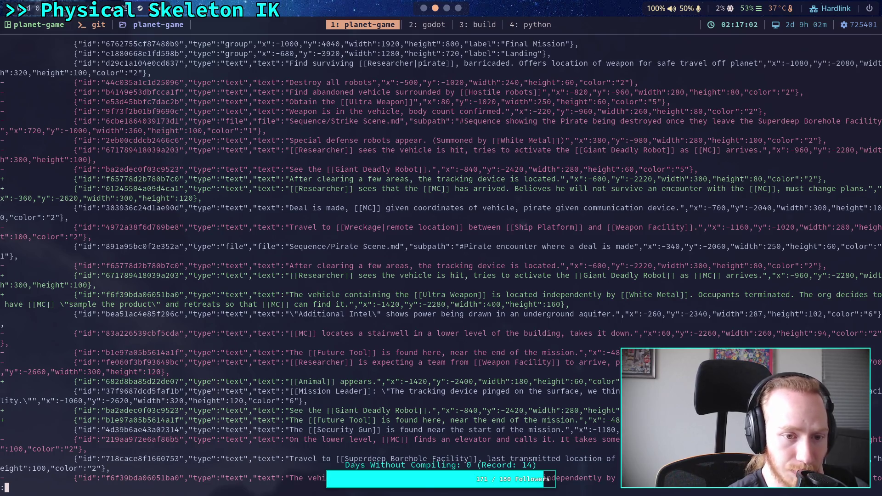
Scroll back and forth through The Board.canvas story-card changes.
scroll(441, 267, "down", 10)
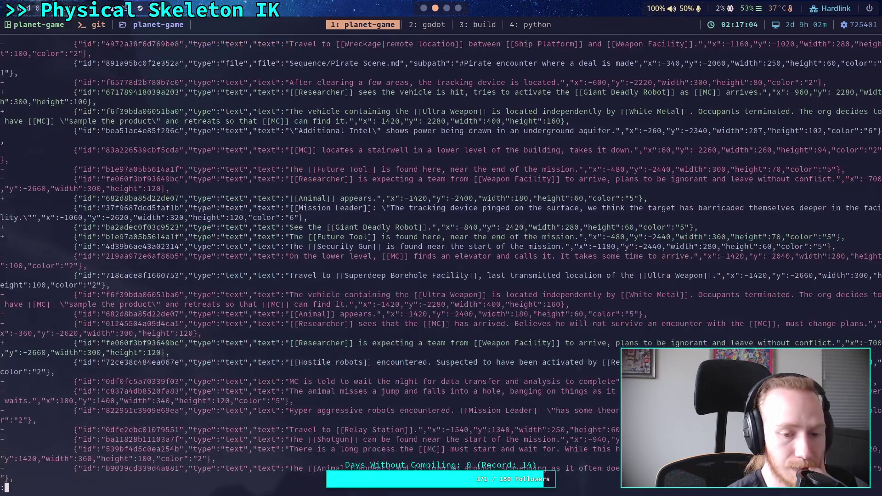
scroll(441, 267, "down", 4)
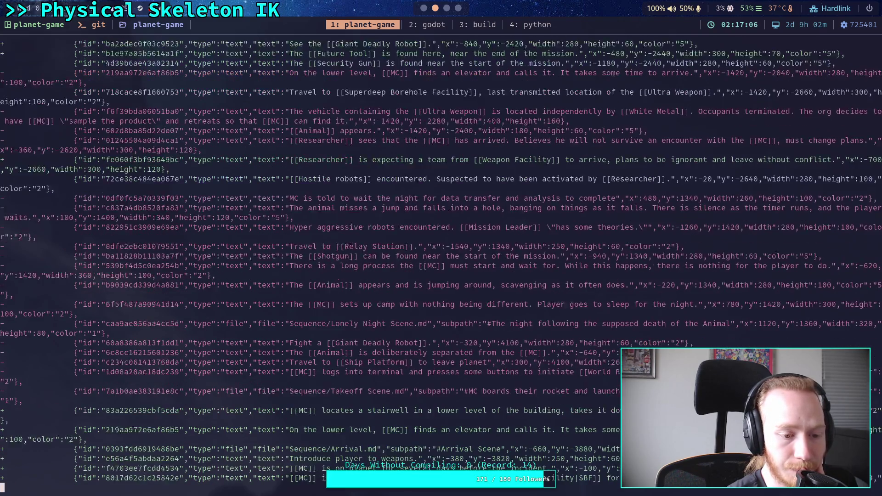
scroll(441, 266, "down", 10)
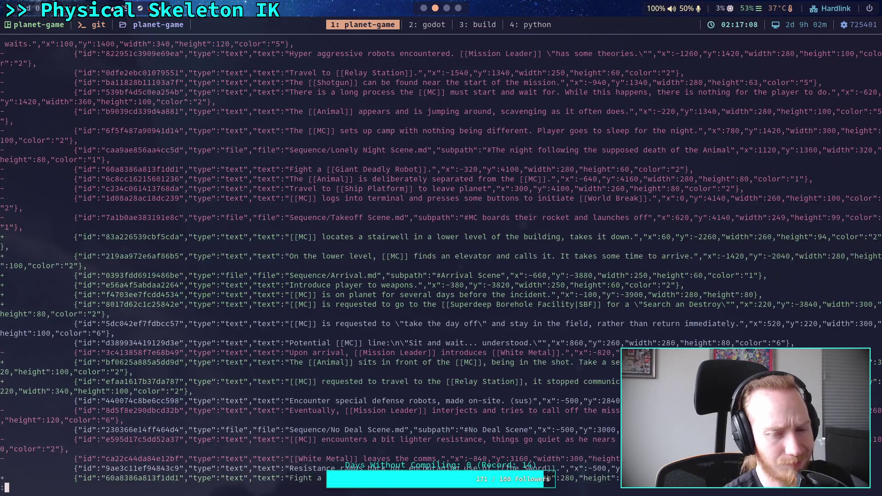
scroll(441, 266, "down", 7)
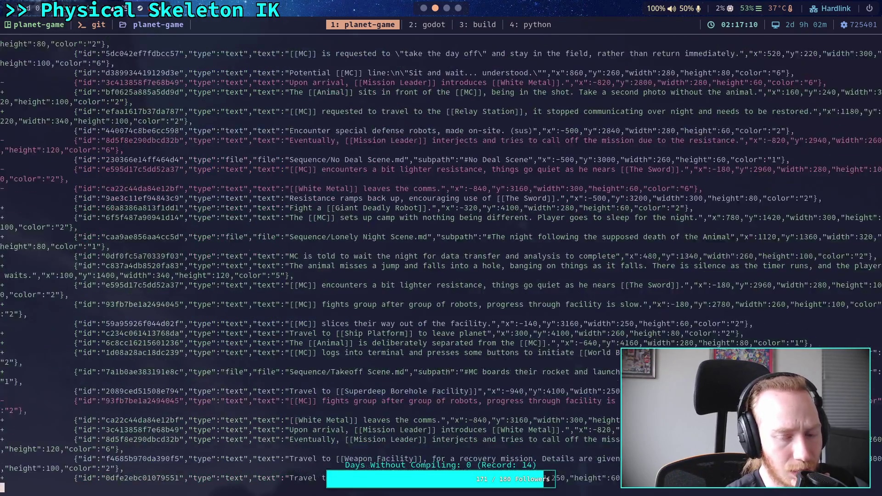
scroll(441, 266, "down", 10)
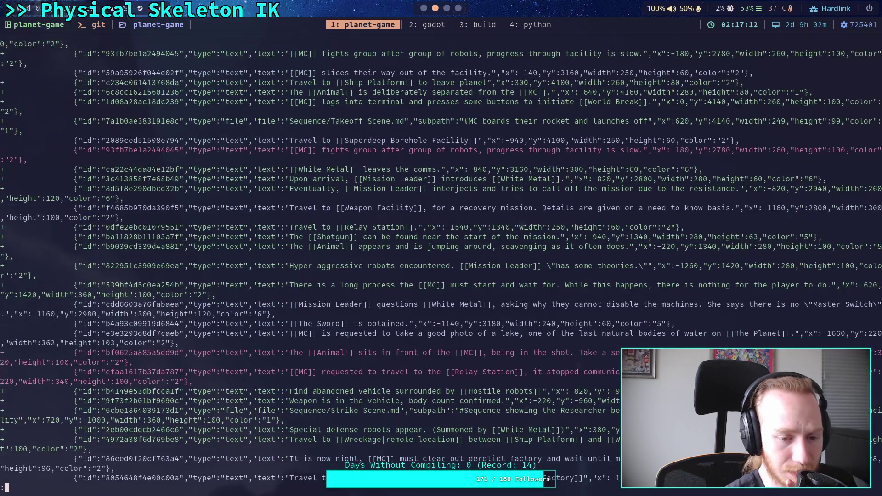
scroll(441, 267, "up", 2)
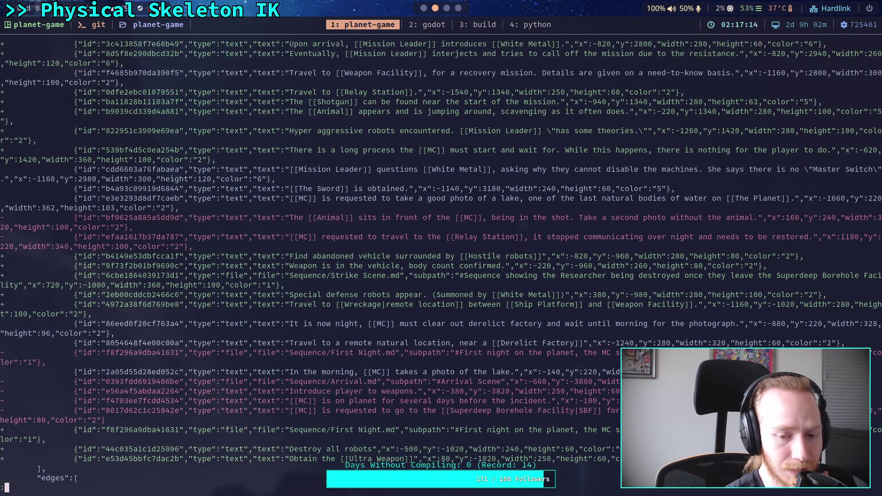
scroll(441, 266, "down", 2)
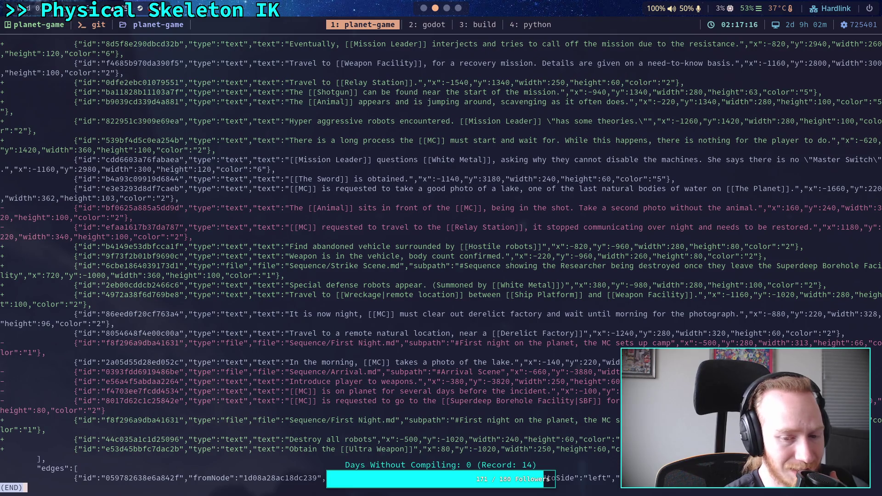
scroll(441, 266, "up", 7)
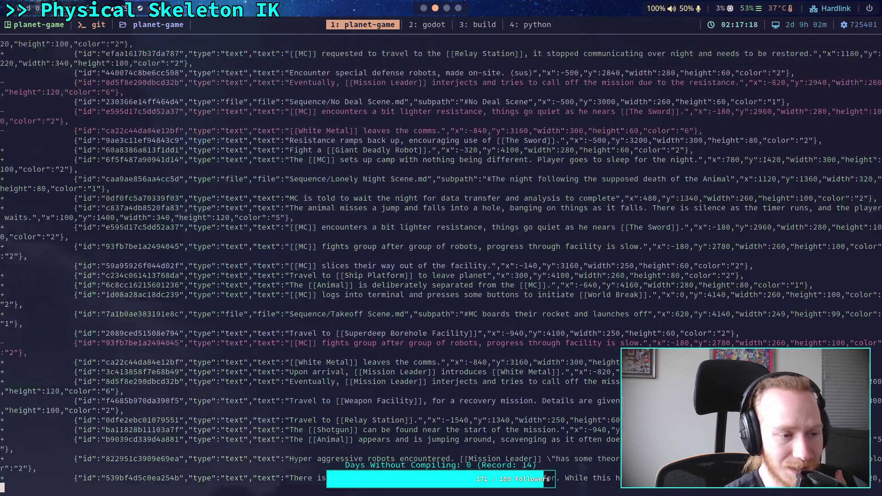
scroll(441, 266, "up", 10)
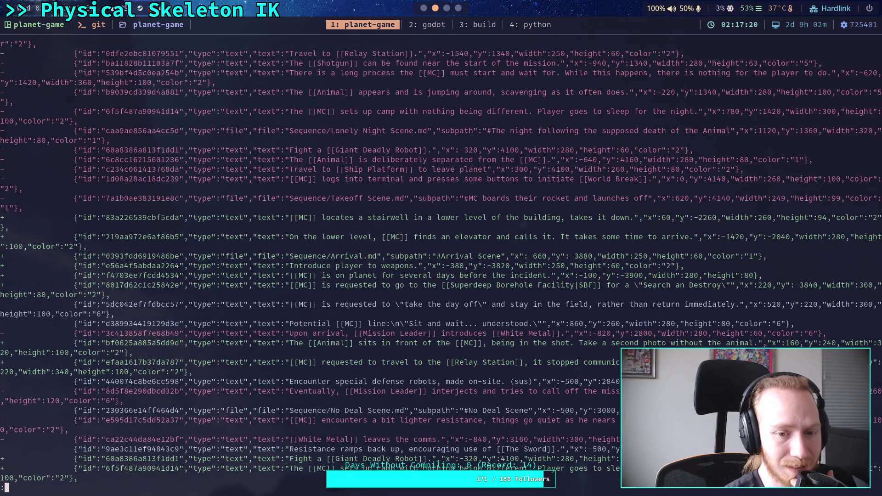
scroll(441, 267, "up", 10)
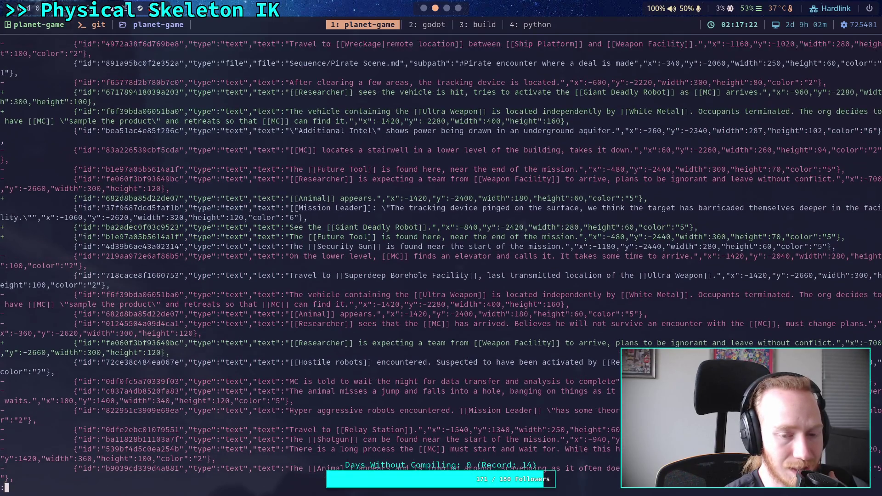
scroll(441, 267, "up", 7)
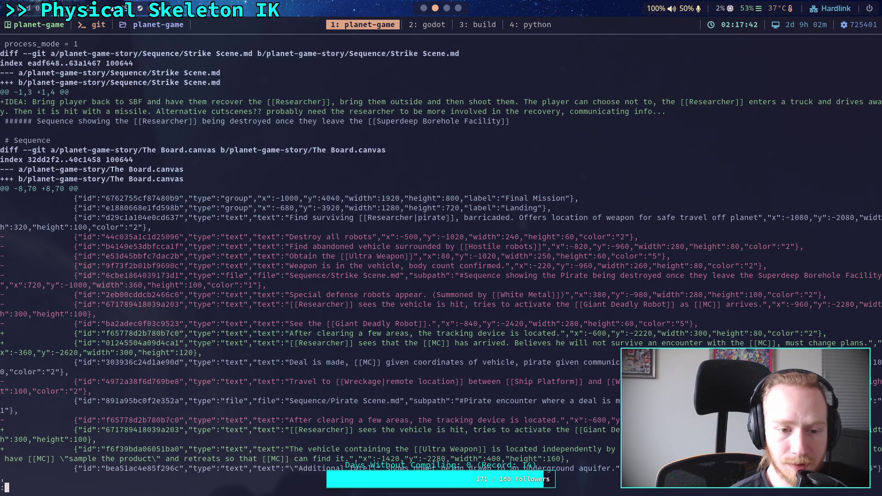
scroll(384, 167, "up", 2)
left_click_drag(269, 383, 77, 376)
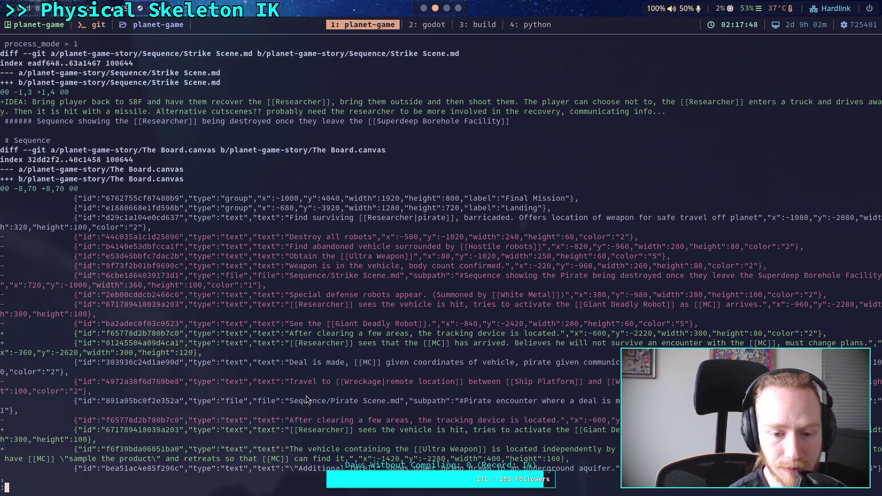
Read to the end of the canvas node changes, check the Strike Scene note, then close Obsidian.
key("Down")
key("Down")
key("Down")
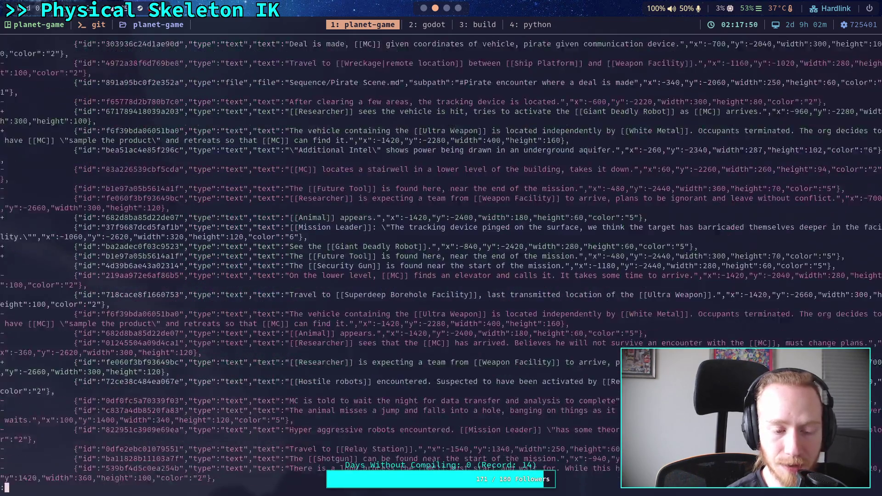
key("Down")
key("Down")
key("Down")
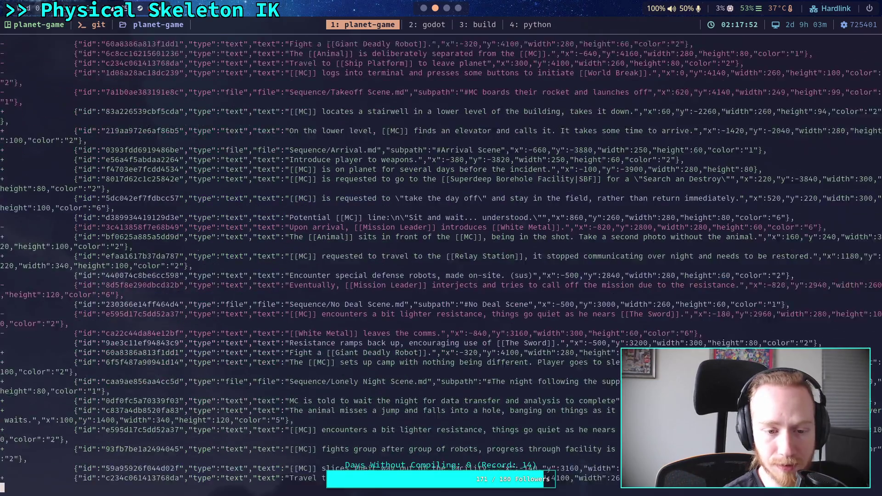
key("Down")
key("Down")
key("Down")
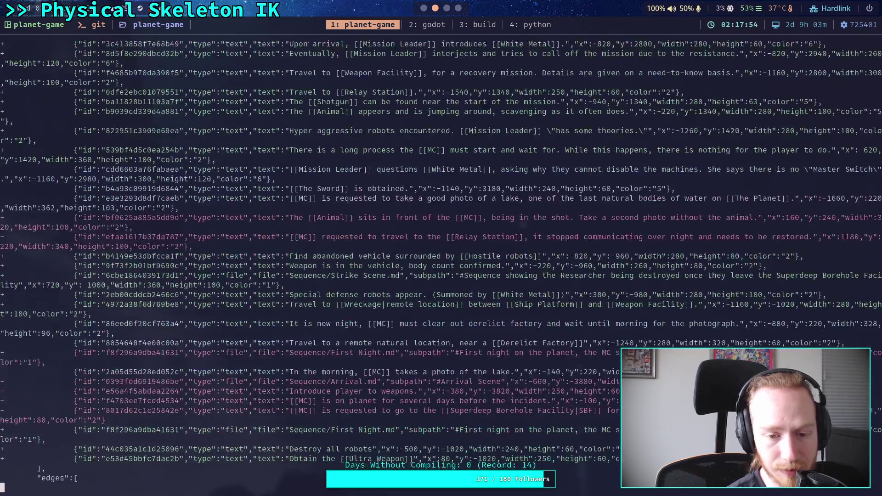
key("Down")
key("Down")
key("Down")
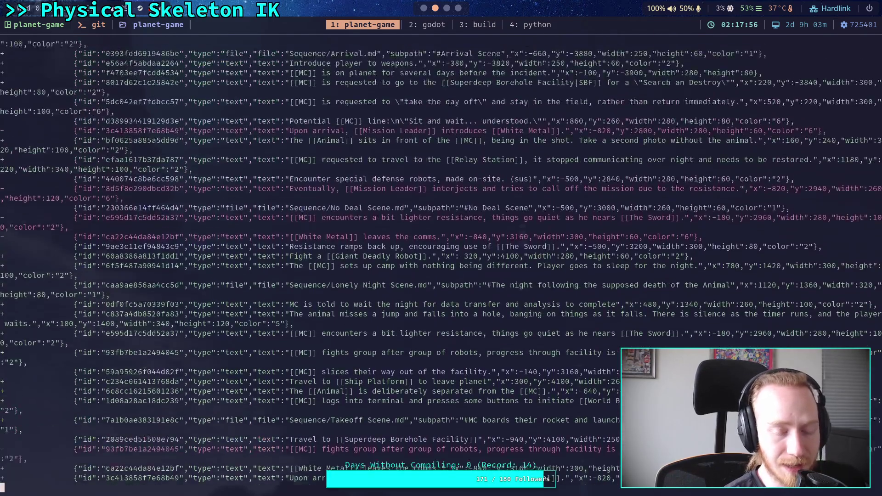
key("Down")
key("Down")
key("Down")
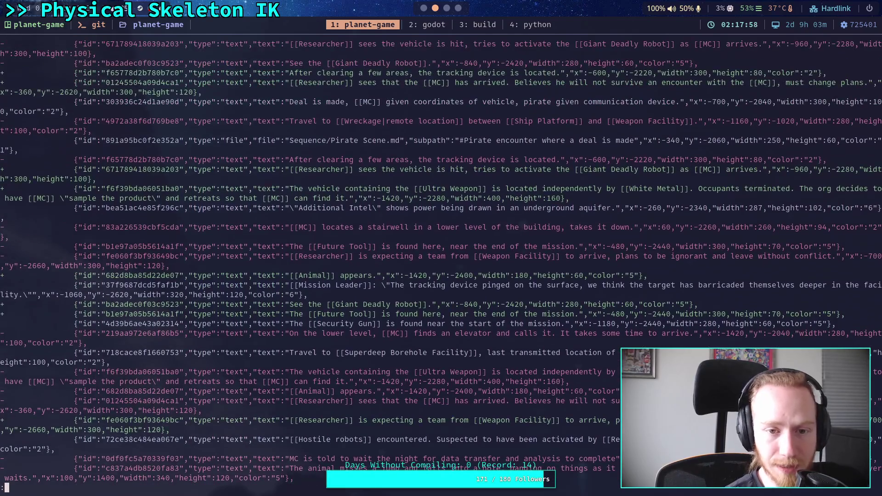
left_click(445, 8)
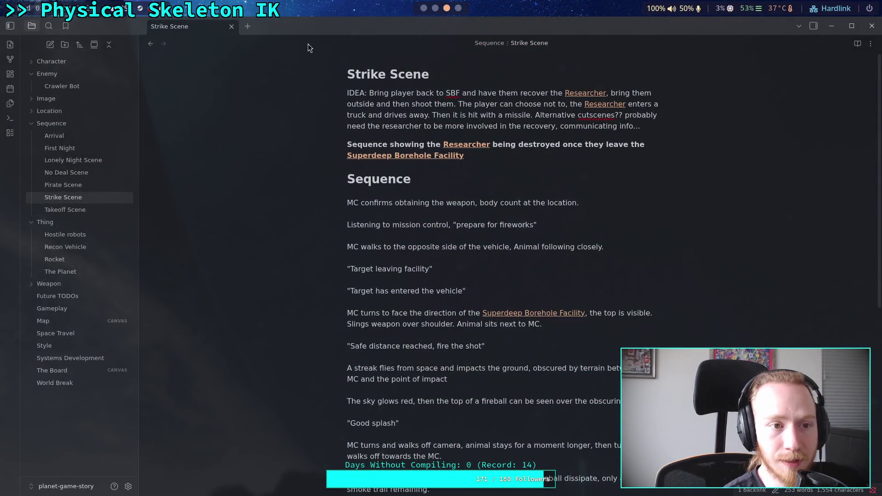
left_click(872, 26)
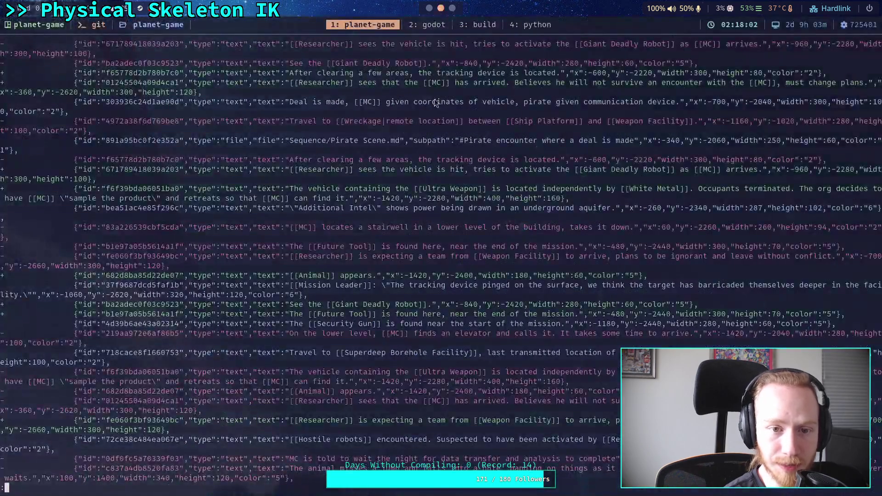
Recheck the CrawlerBot and board canvas changes, then quit the pager.
key("Up")
key("Up")
key("Up")
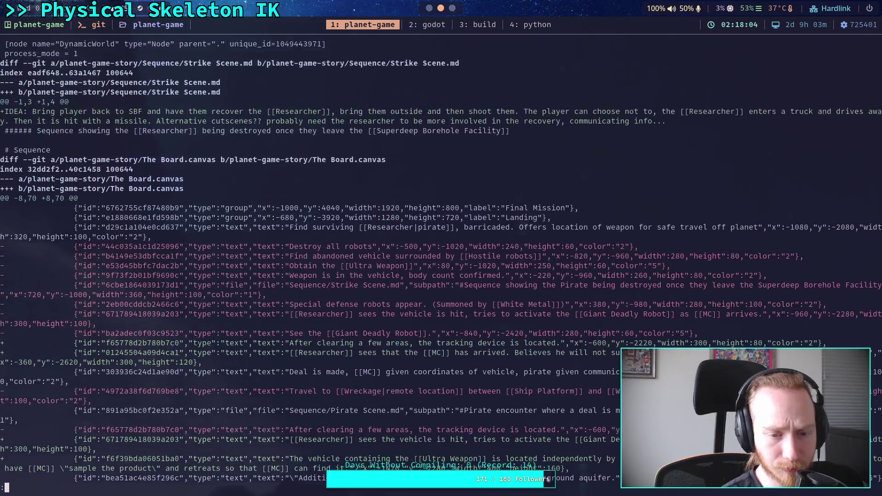
key("Up")
key("Up")
key("Up")
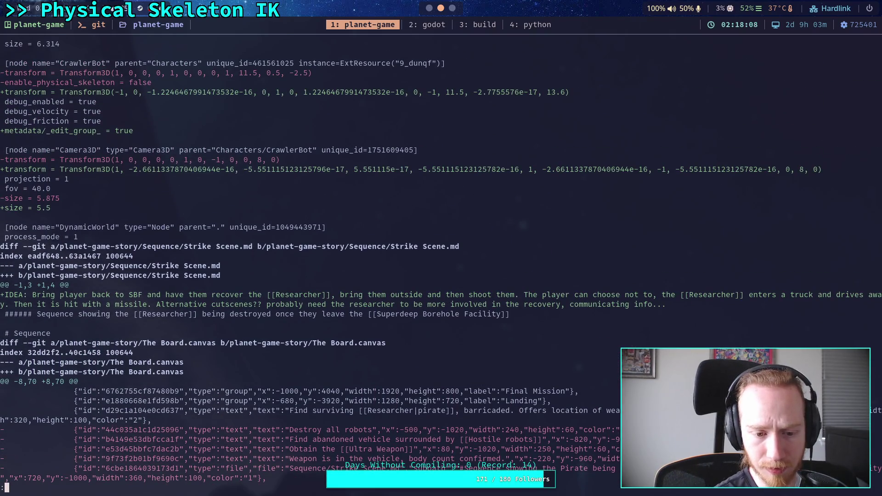
key("Down")
key("Down")
key("Down")
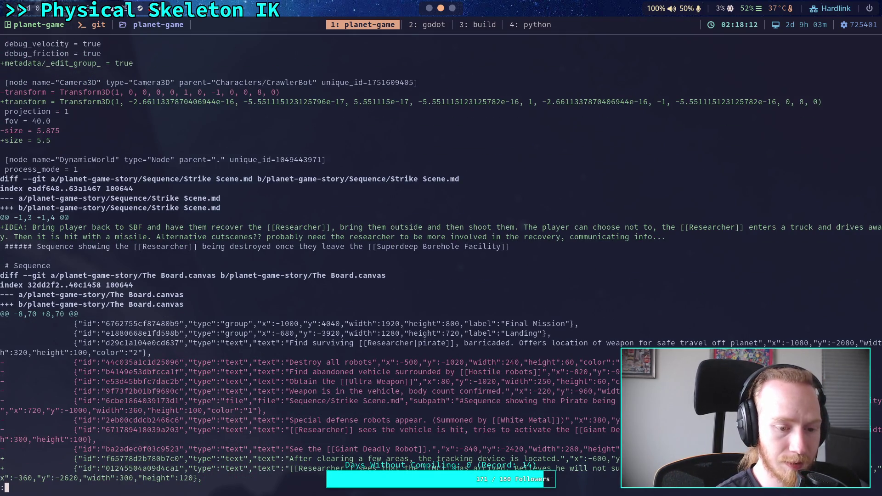
key("q")
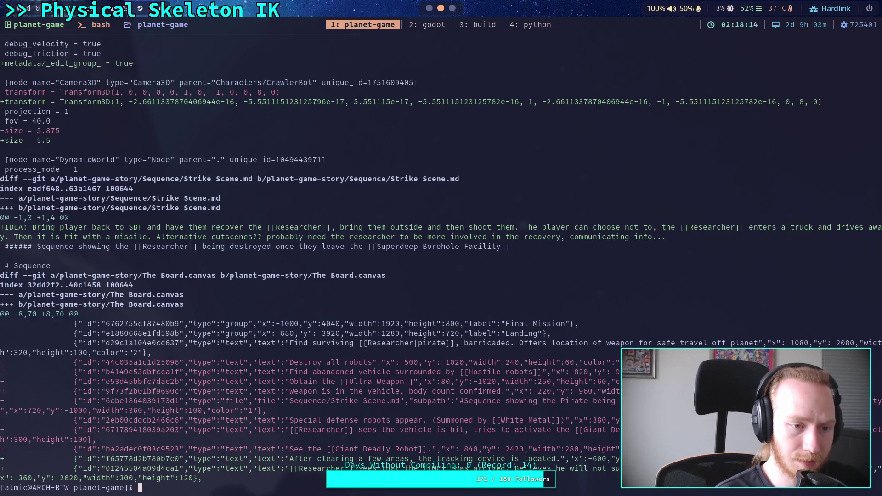
Discard the changes to planet-game-story/The Board.canvas with git restore.
type("git restore p")
key("Tab")
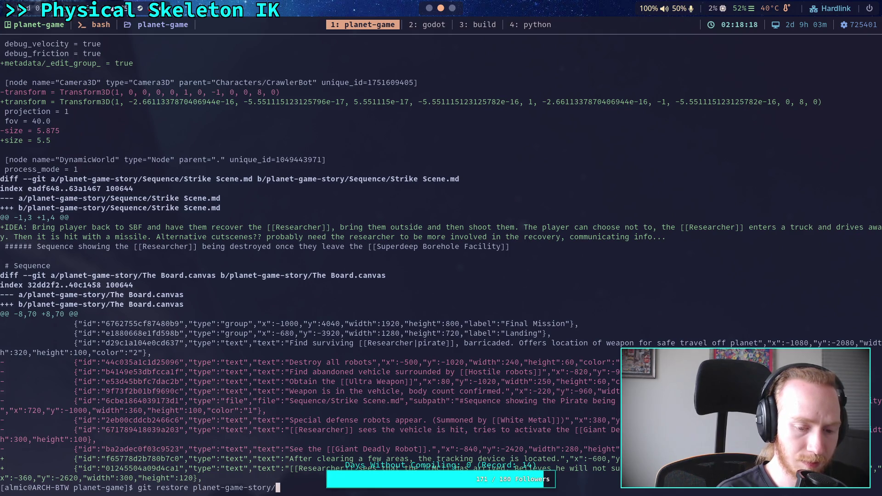
type("Th")
key("Tab")
key("Tab")
type("e")
key("Tab")
key("Return")
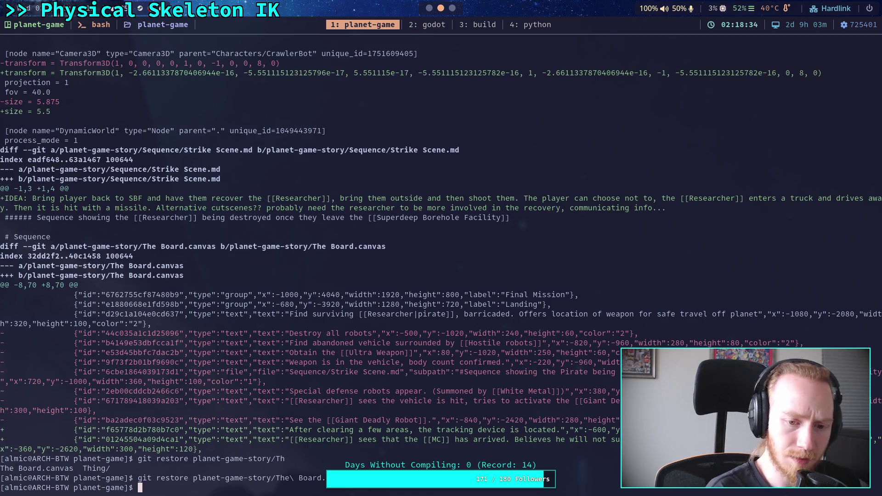
Open planet-game-story/The Board.canvas in Neovim with the n command.
type("git")
key("BackSpace")
key("BackSpace")
key("BackSpace")
type("n")
type("pl")
key("Tab")
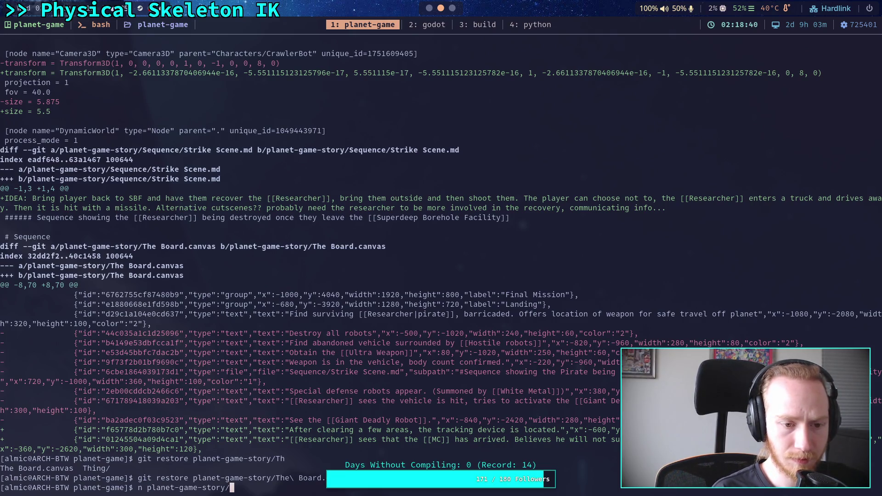
type("The")
key("Tab")
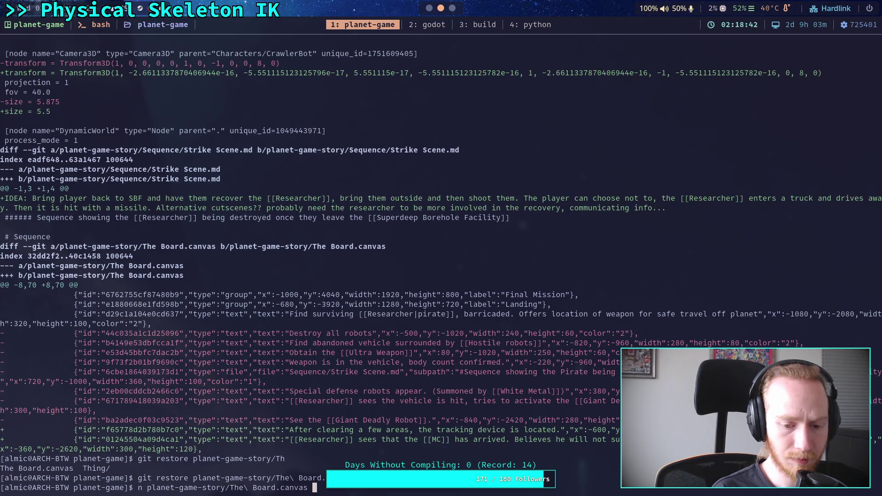
key("Return")
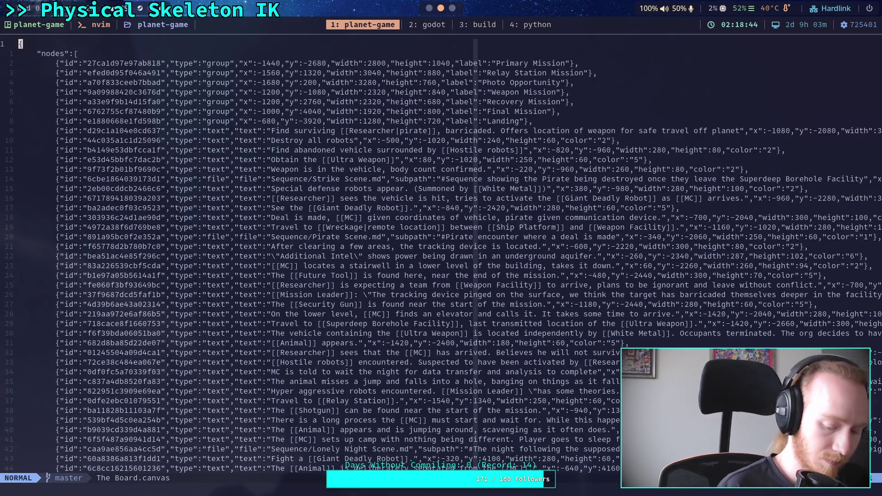
Jump to the first 'subpath' entry in The Board.canvas, then browse the Neotree file tree.
type("/subpath")
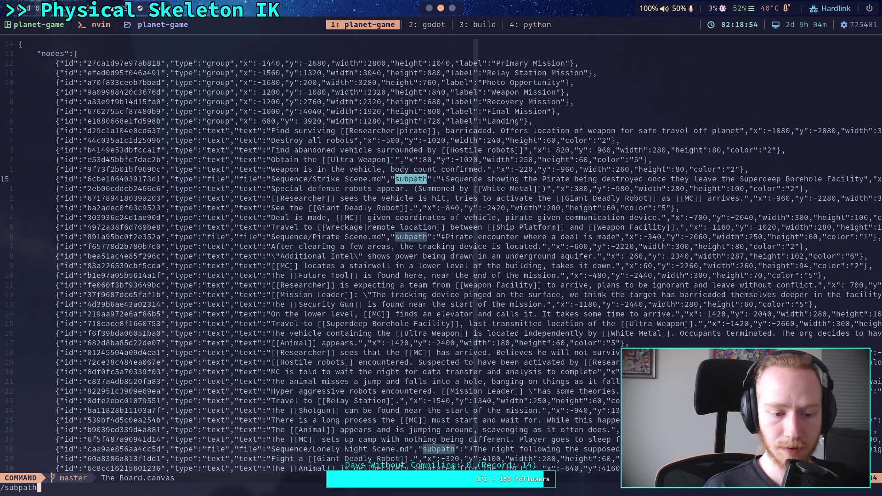
key("Return")
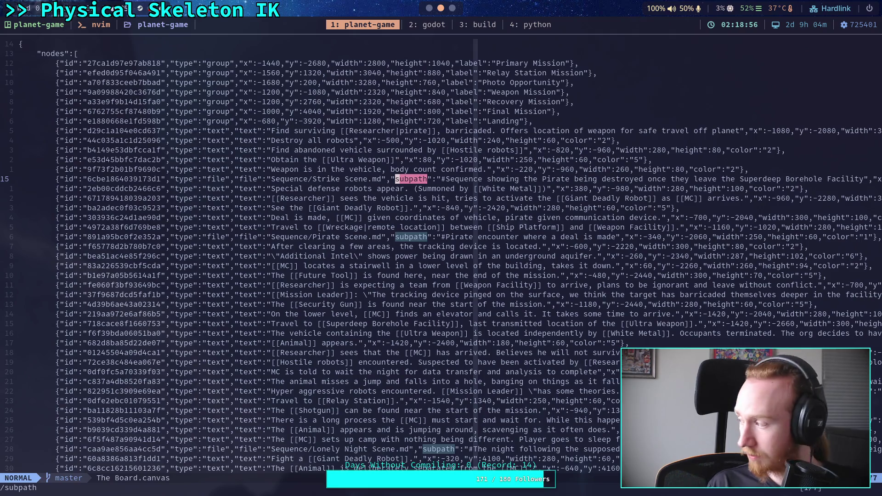
type(":Neotree")
key("Return")
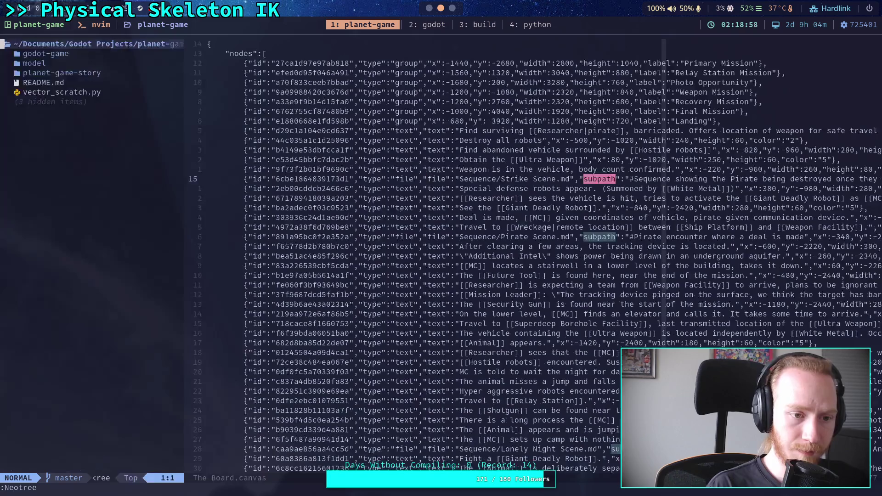
key("Return")
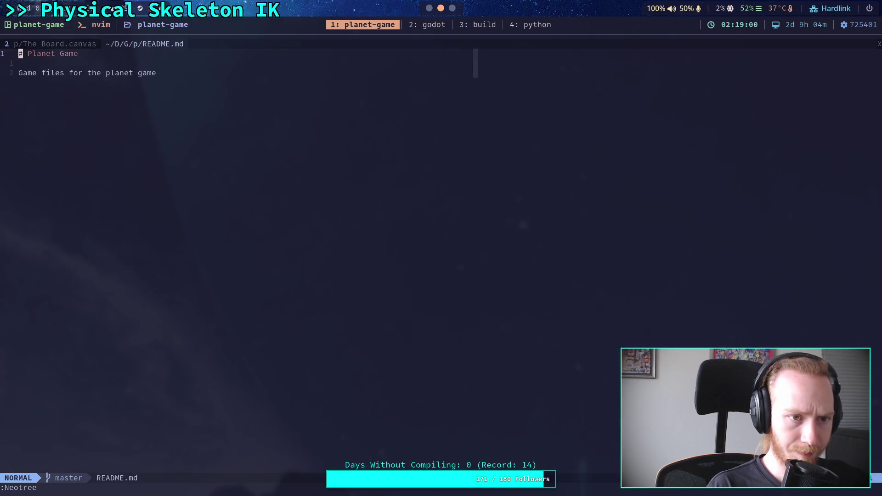
key("space")
key("f")
key("f")
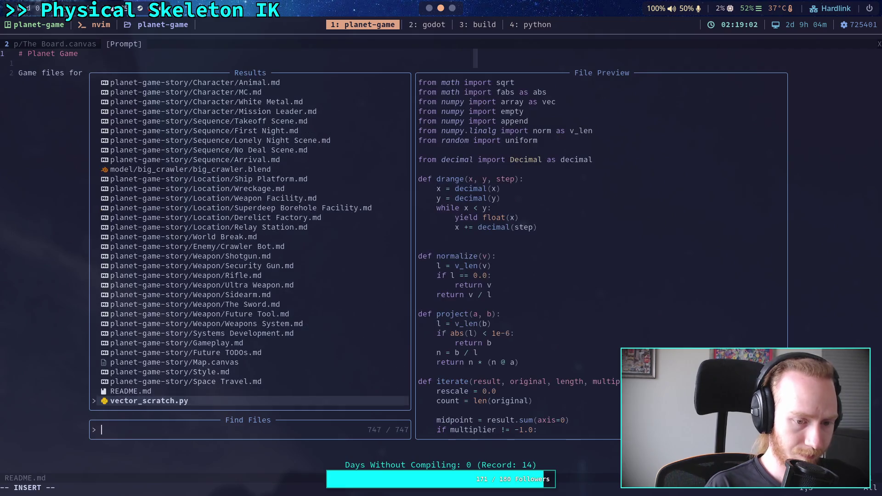
key("Escape")
Filter the Neotree file tree for 'strik' and open Strike Scene.md.
type(":Neotree")
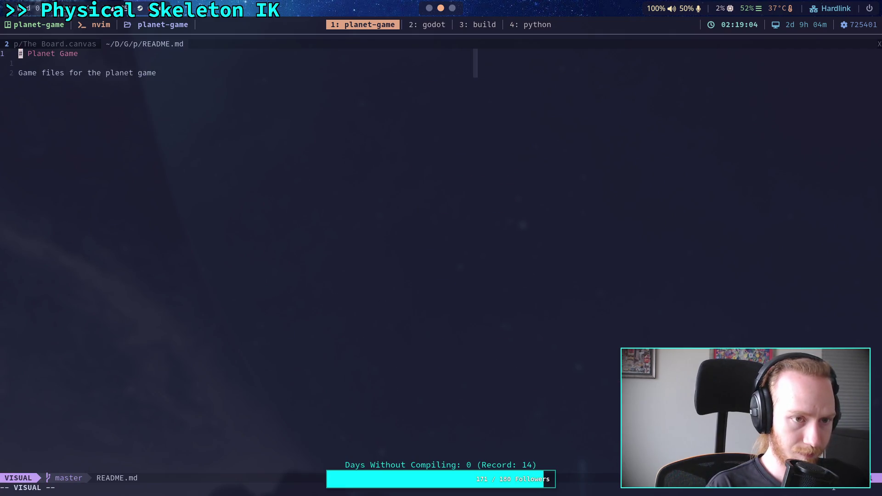
key("Return")
key("j")
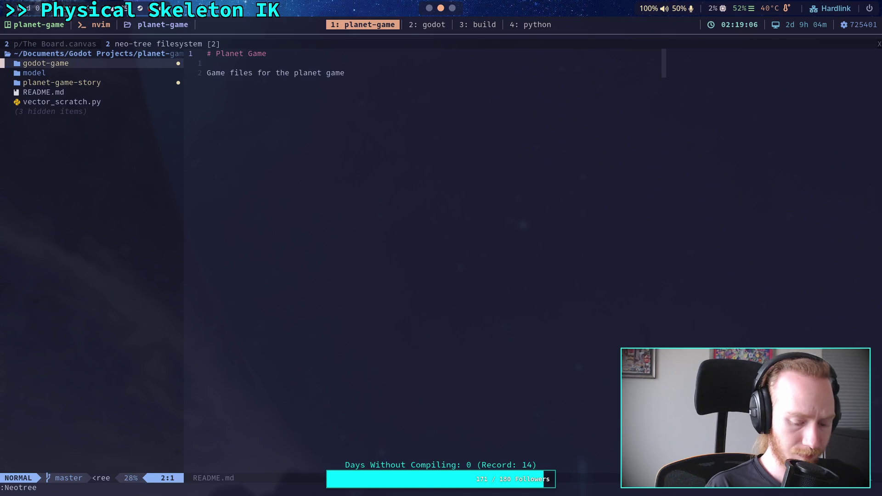
key("/")
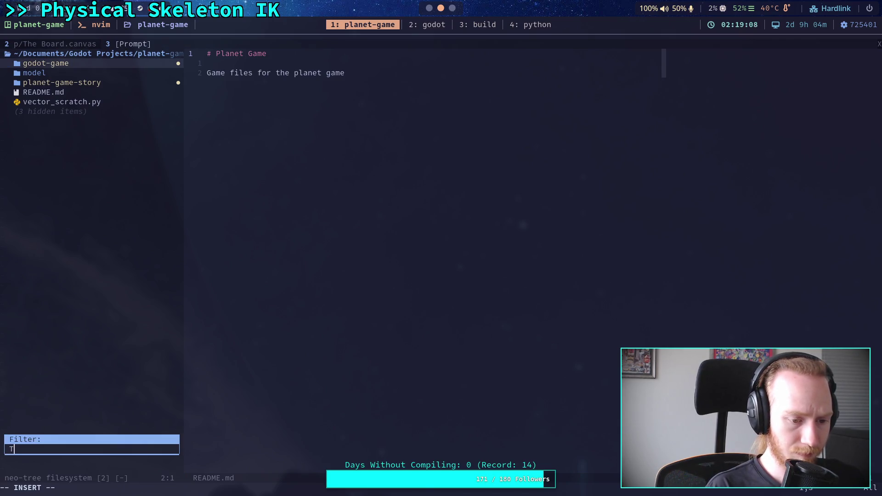
type("stri")
type("k")
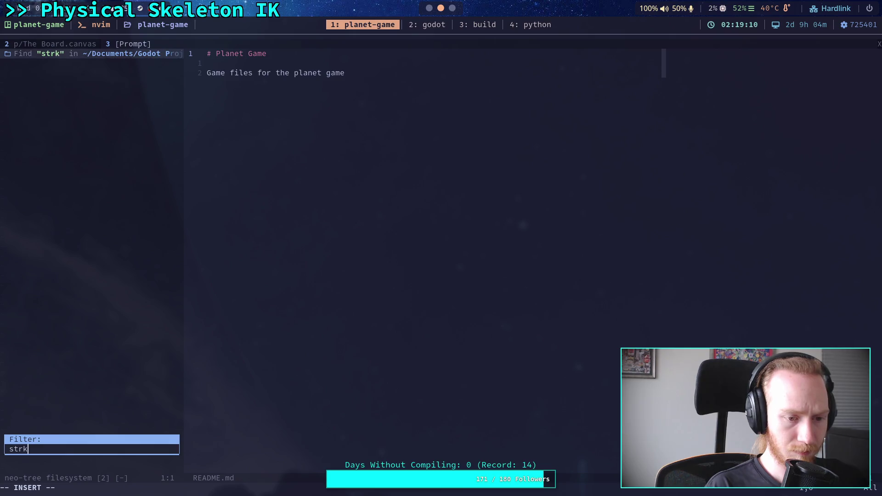
key("Return")
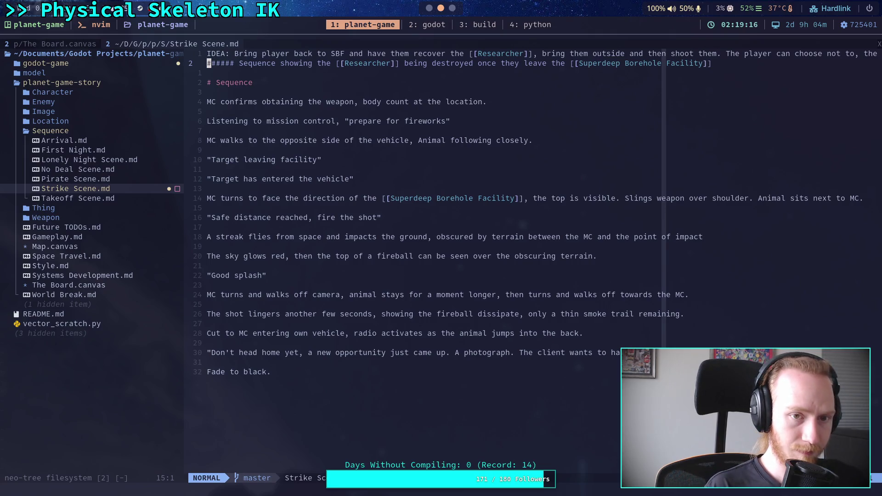
Copy the Sequence heading text naming the Researcher from the Strike Scene note.
key("w")
key("h")
key("h")
key("v")
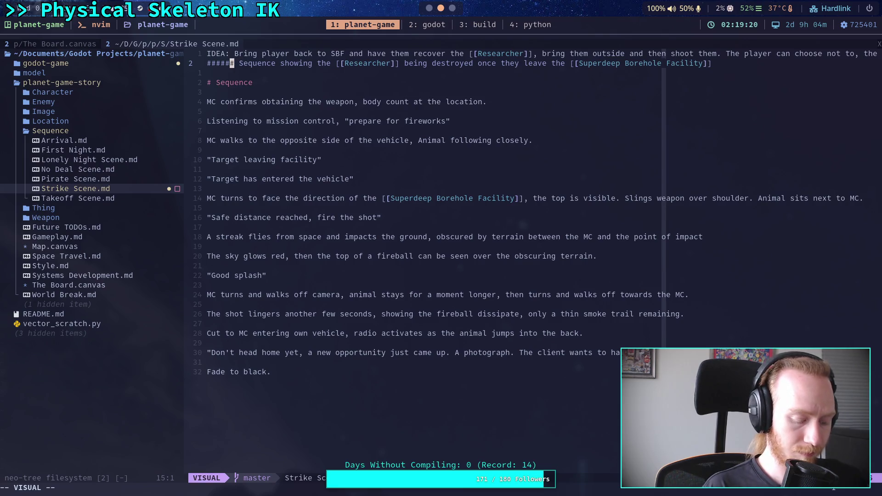
key("dollar")
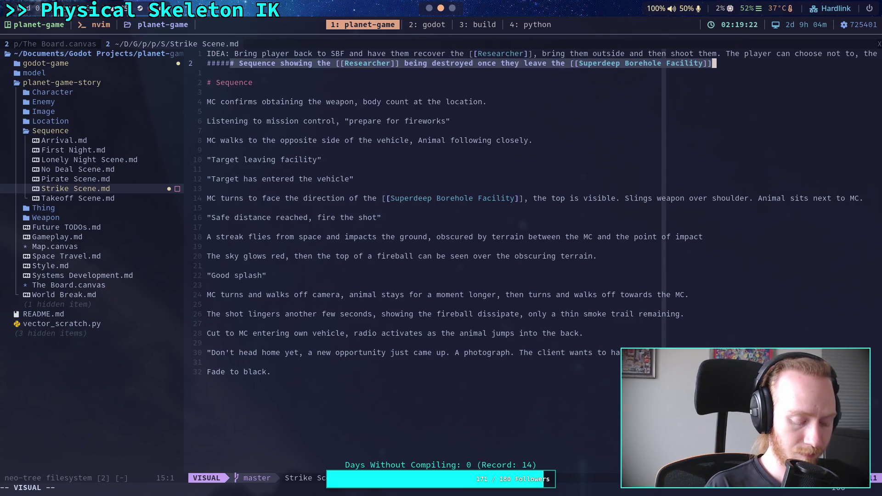
key("y")
Replace the Pirate subpath in The Board.canvas Strike Scene entry with the copied Researcher heading.
key("ctrl+o")
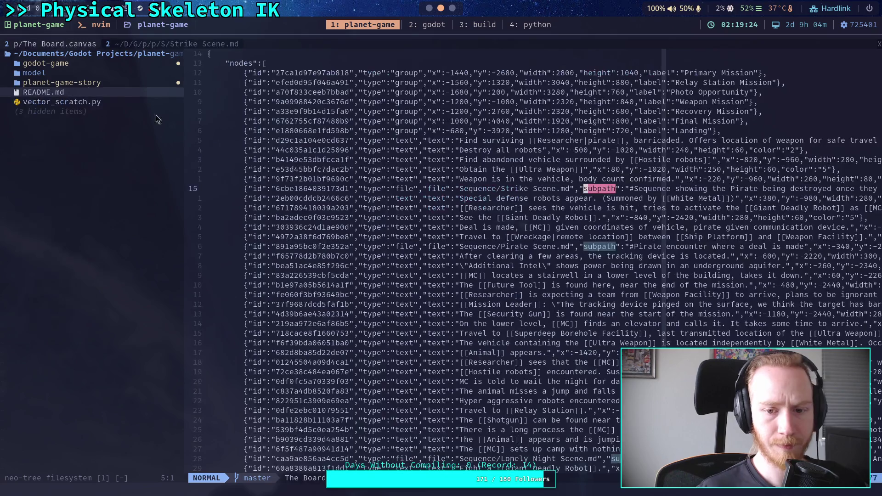
key("f")
key("S")
key("h")
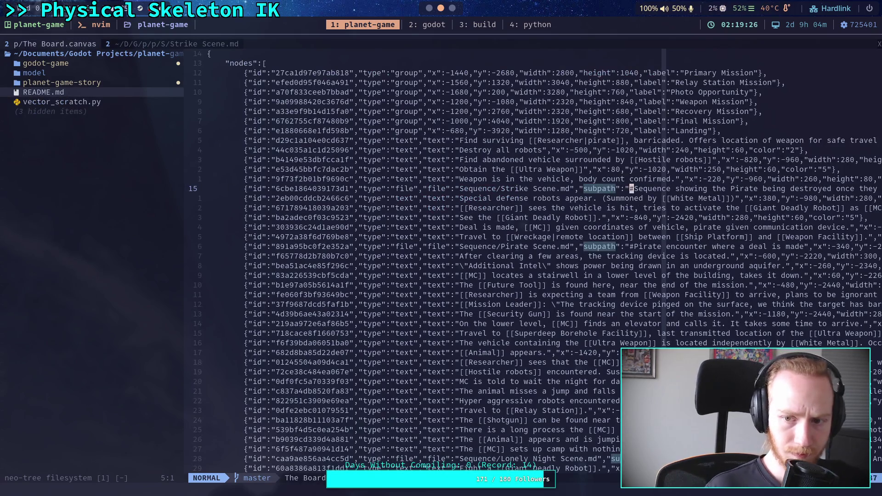
key("v")
key("l")
key("l")
key("l")
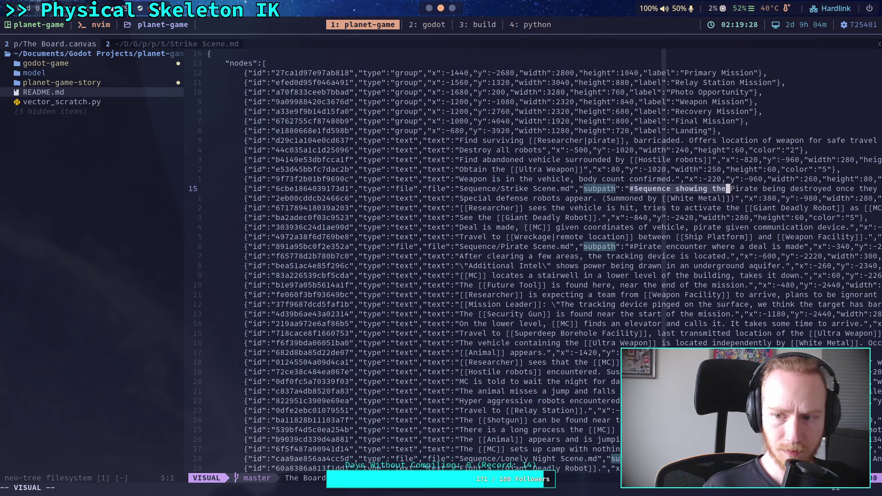
key("l")
key("l")
key("l")
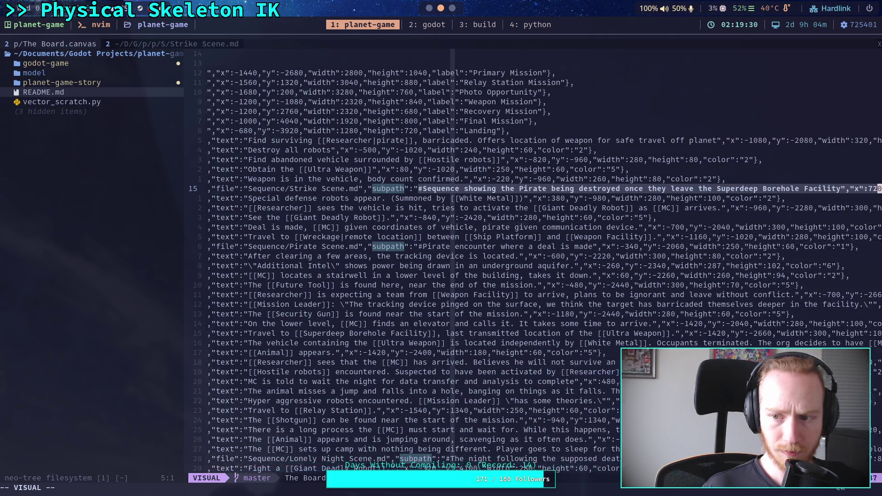
key("h")
key("h")
key("h")
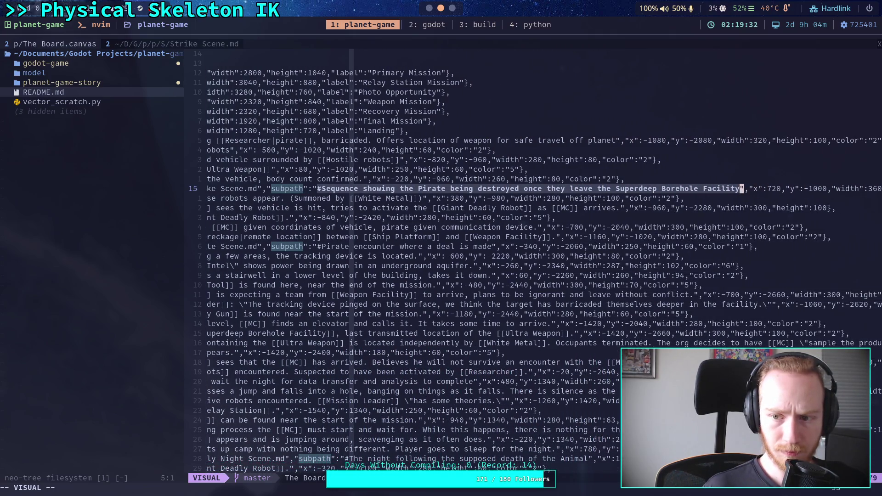
key("p")
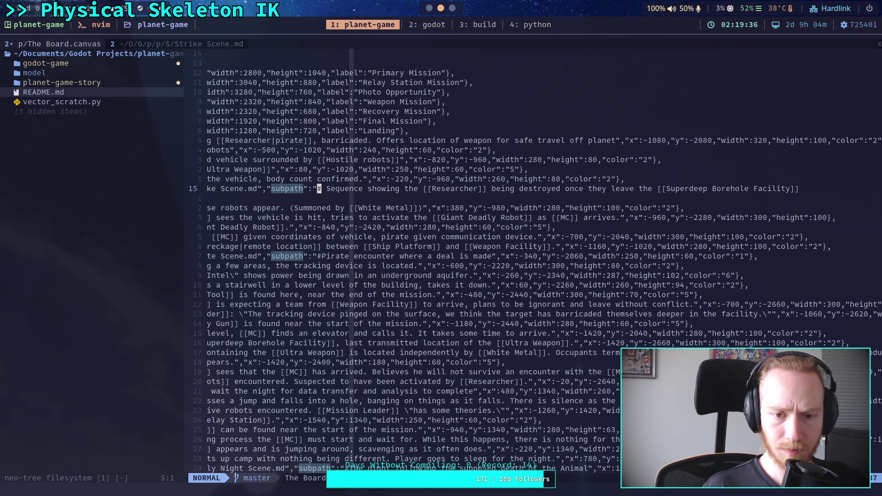
Remove the space after # and the [[ ]] brackets around Researcher and Superdeep Facility.
key("a")
key("Delete")
key("Right")
key("Right")
key("Right")
key("Right")
key("Delete")
key("Delete")
key("Right")
key("Right")
key("Right")
key("Delete")
key("Delete")
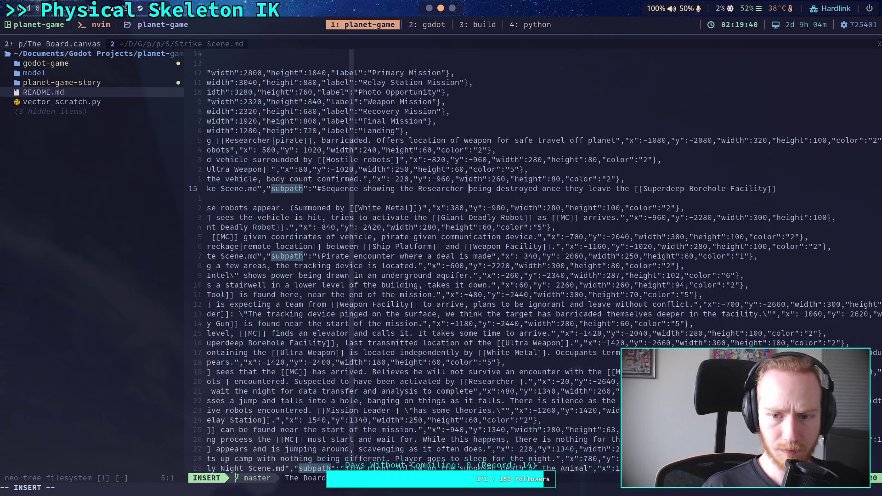
key("Right")
key("Right")
key("Right")
key("Delete")
key("Delete")
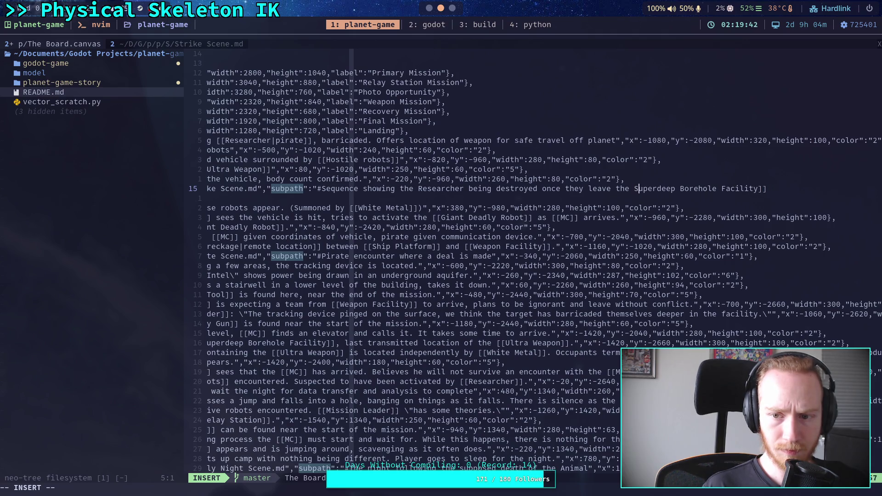
key("Right")
key("Delete")
key("Delete")
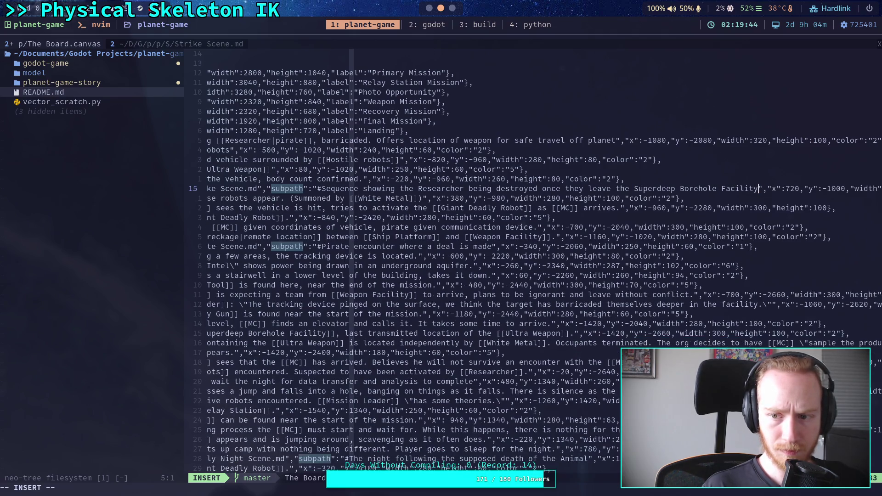
key("Right")
key("Right")
key("Right")
Save and close The Board.canvas with :wq, dismissing the error message.
key("Escape")
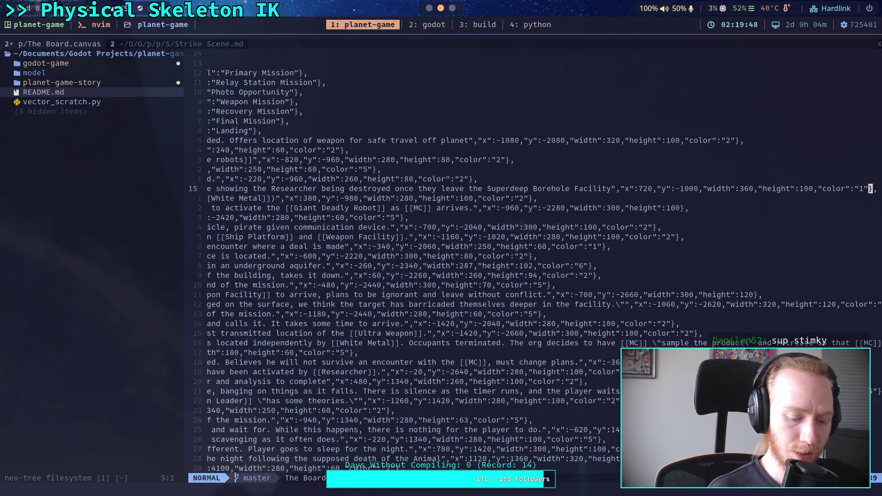
type("0:w")
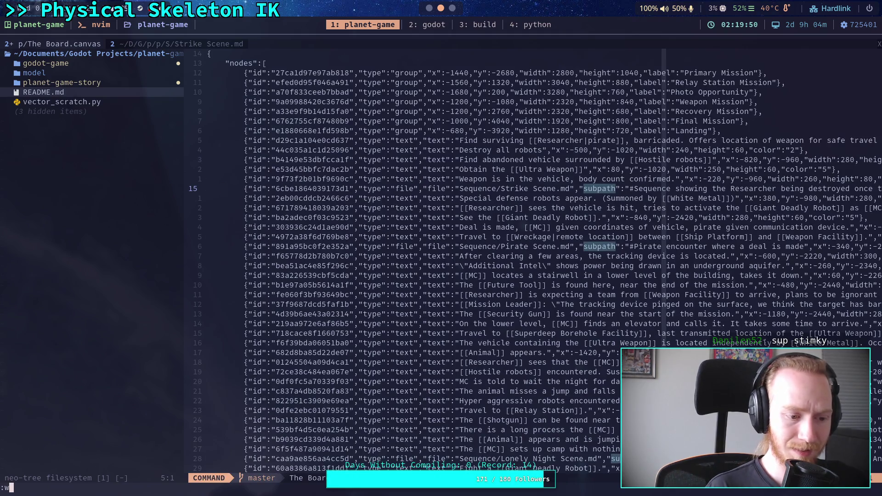
type("q")
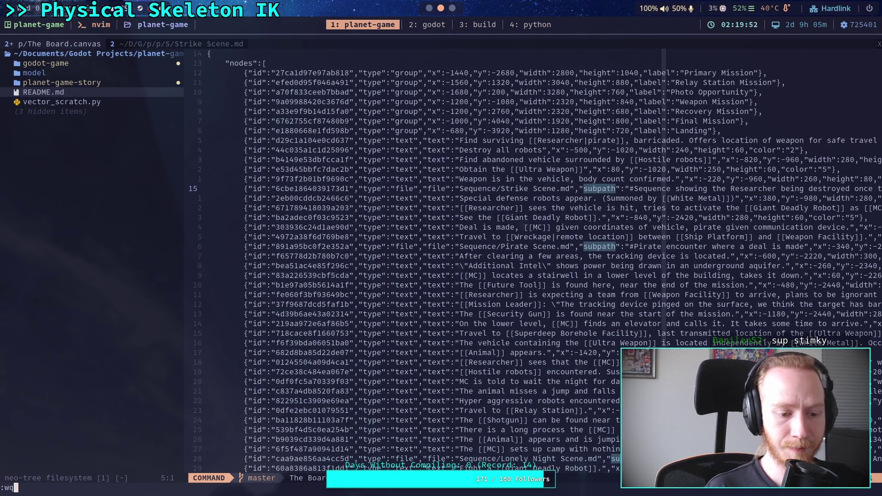
key("Return")
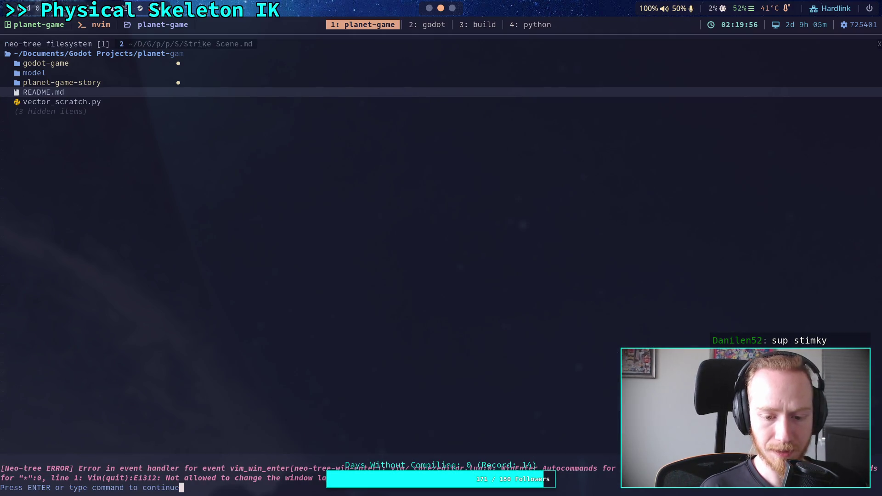
key("Return")
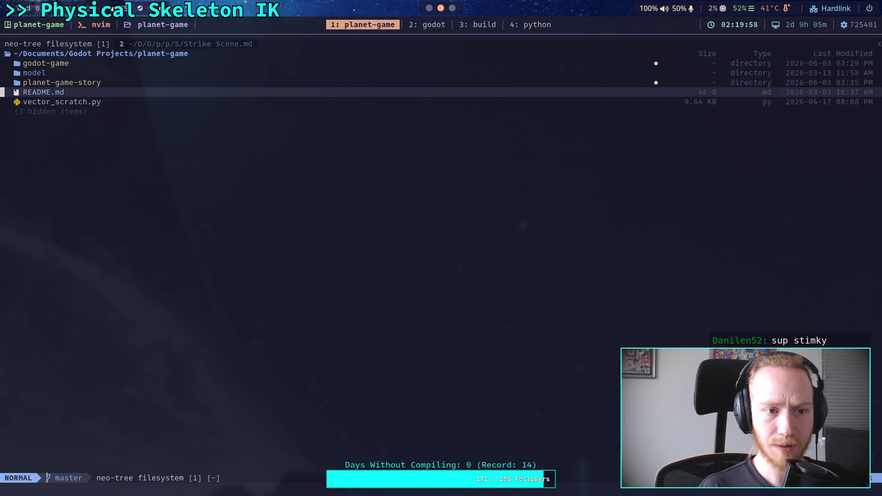
Quit Neovim with :q back to the shell prompt.
key("ctrl+o")
type(":q")
key("Return")
Review the full git diff to its end, then move to empty workspace 3.
type("git diff")
key("Return")
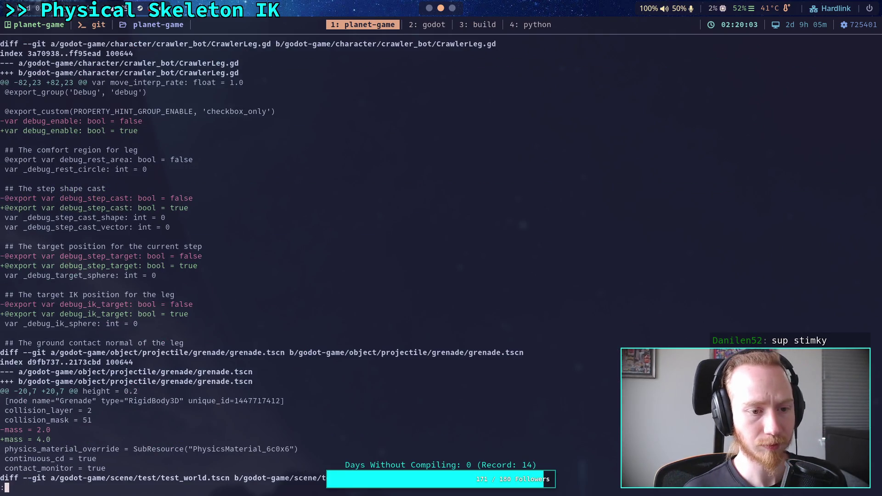
scroll(440, 257, "down", 20)
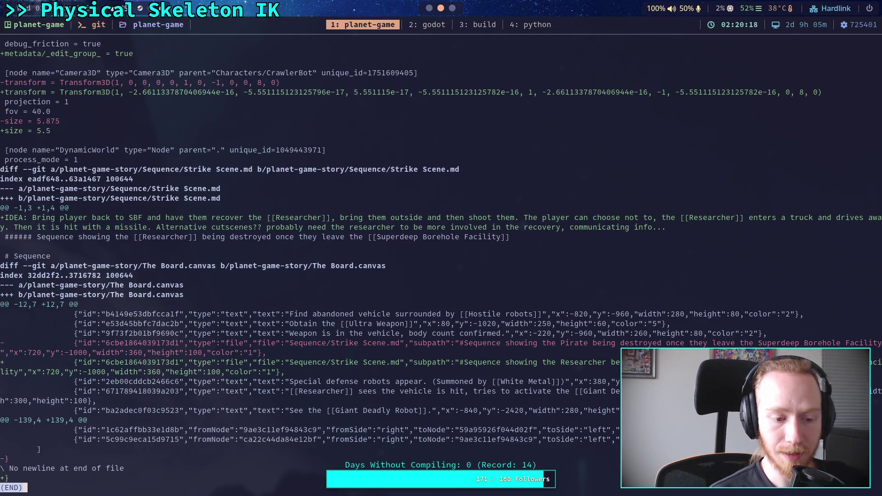
key("q")
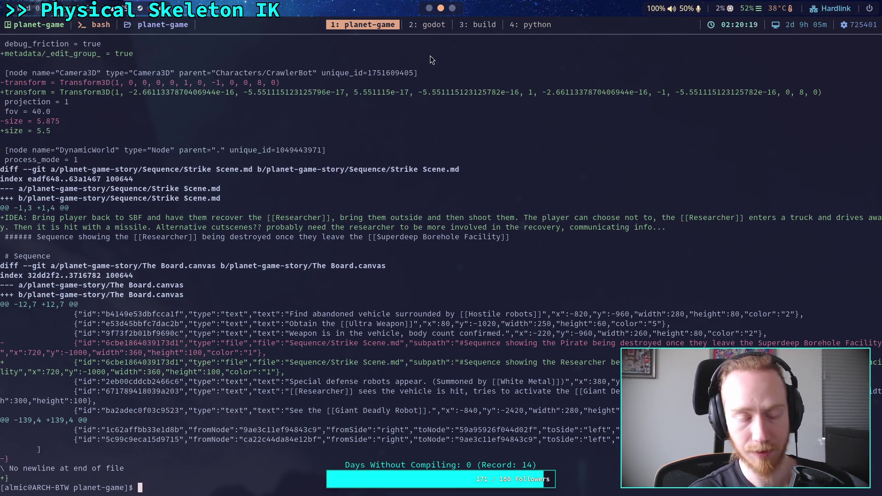
key("super+3")
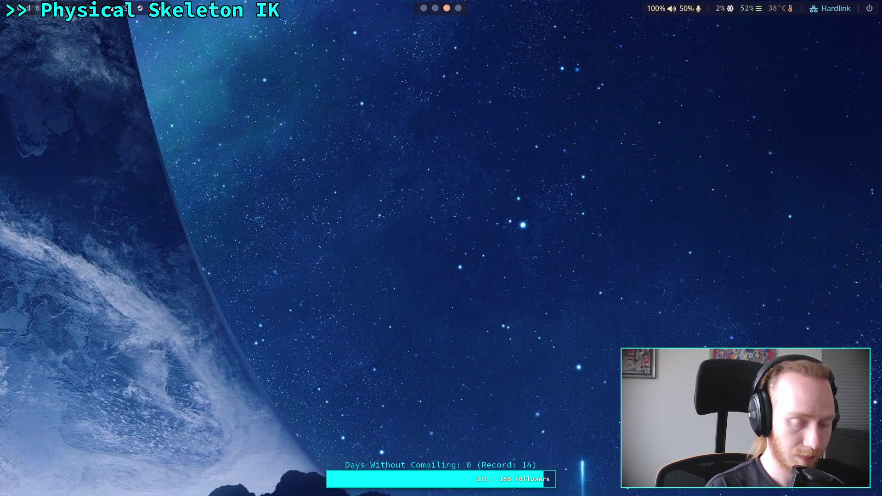
Launch Obsidian from the rofi launcher.
key("super+d")
type("obs")
key("Return")
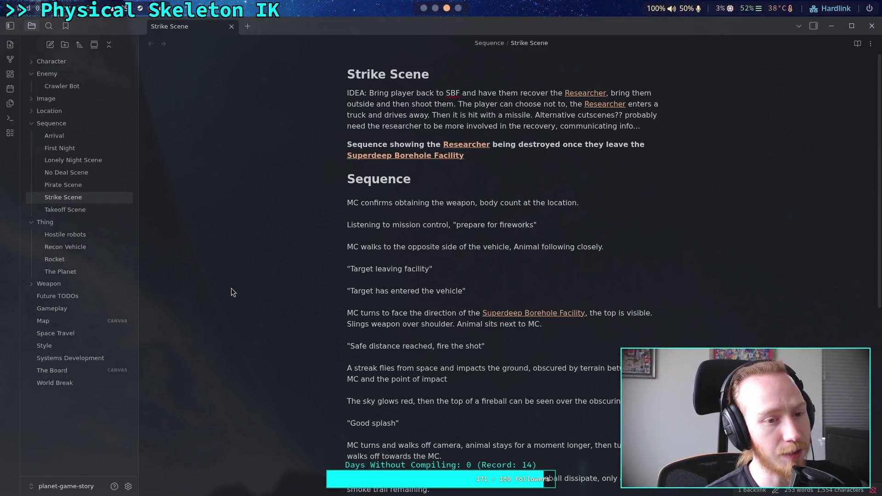
Open The Board canvas, check the Researcher-destroyed card, then return to workspace 2.
left_click(83, 371)
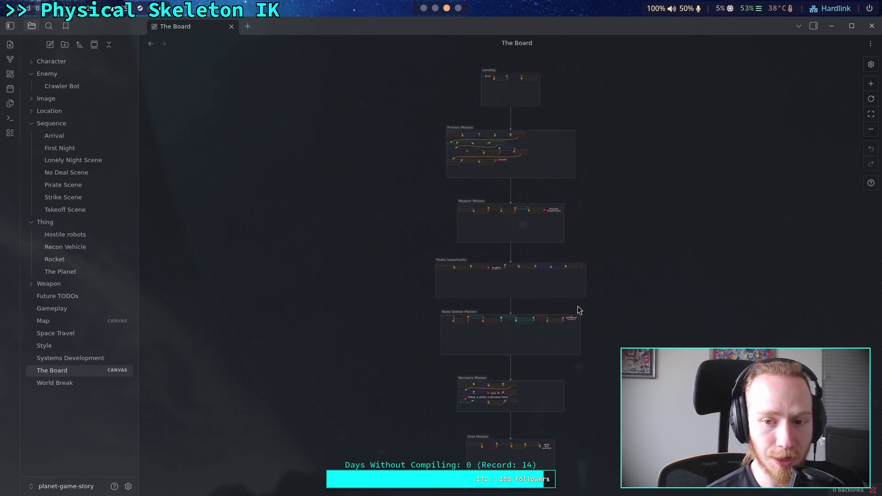
scroll(547, 310, "down", 2)
scroll(561, 145, "up", 5)
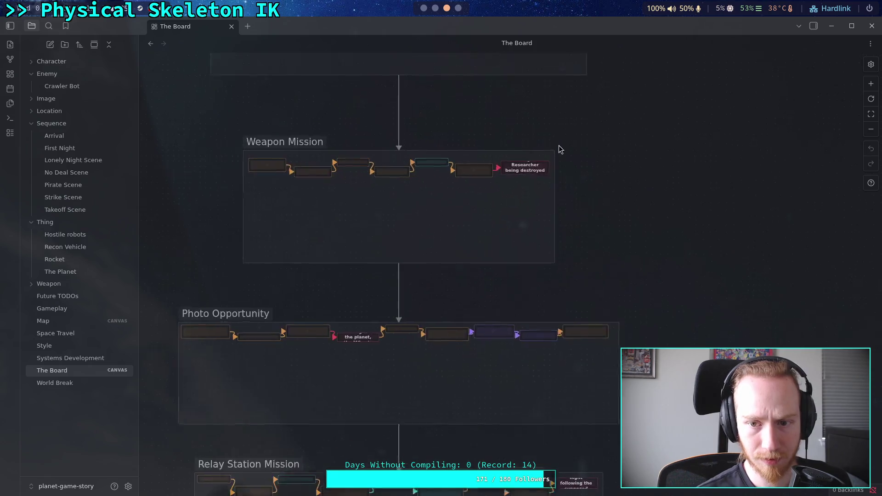
scroll(616, 180, "down", 5)
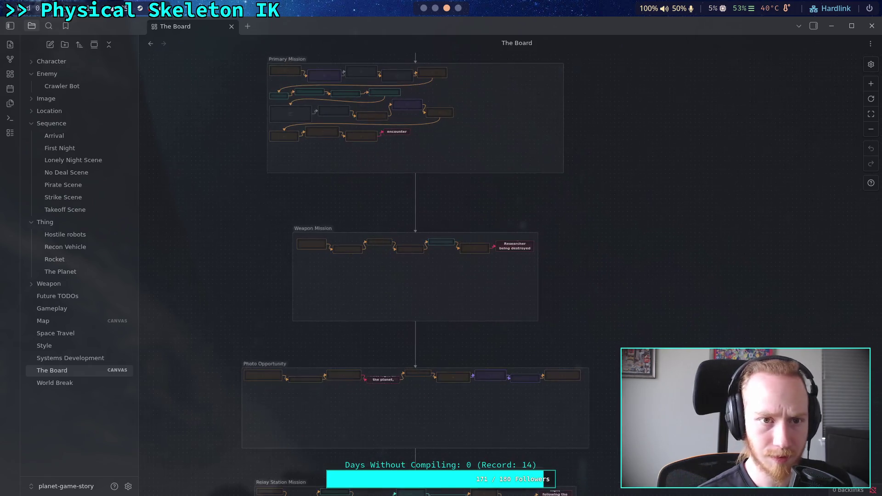
scroll(675, 247, "up", 3)
scroll(627, 277, "up", 2)
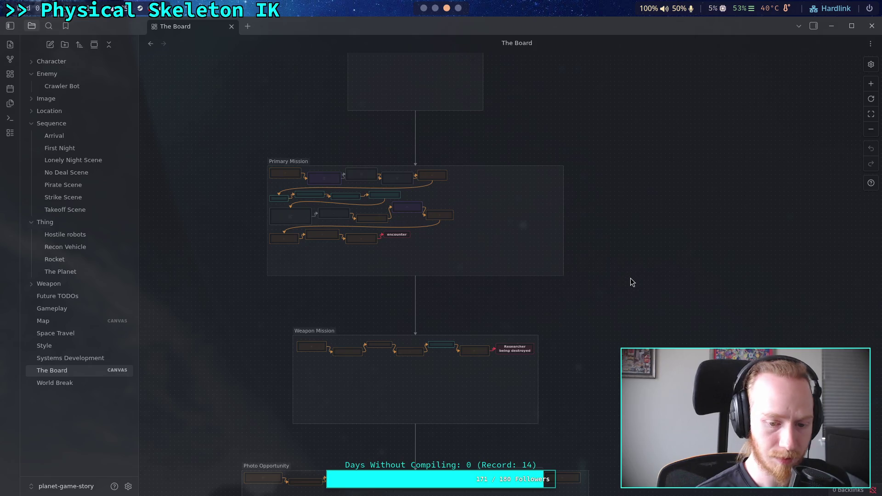
key("super+2")
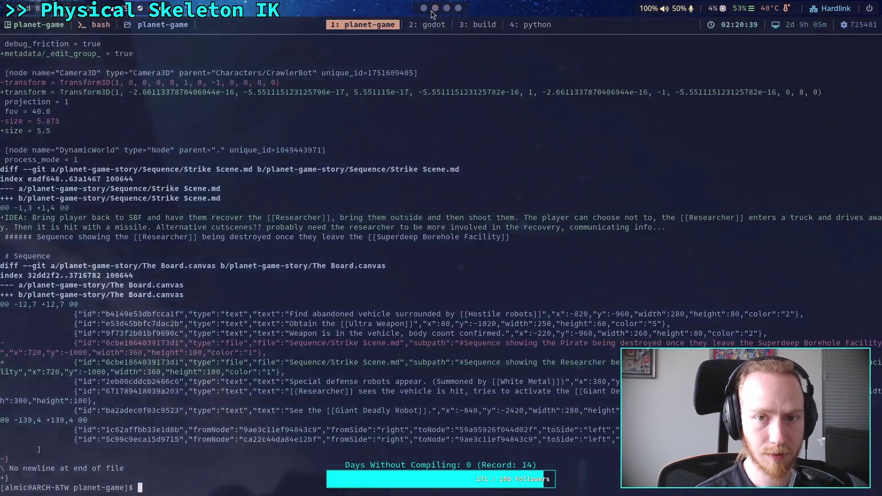
Check git status and the diff of the planet-game-story folder.
type("git restore planet-game-story/The\\ Board.canvas")
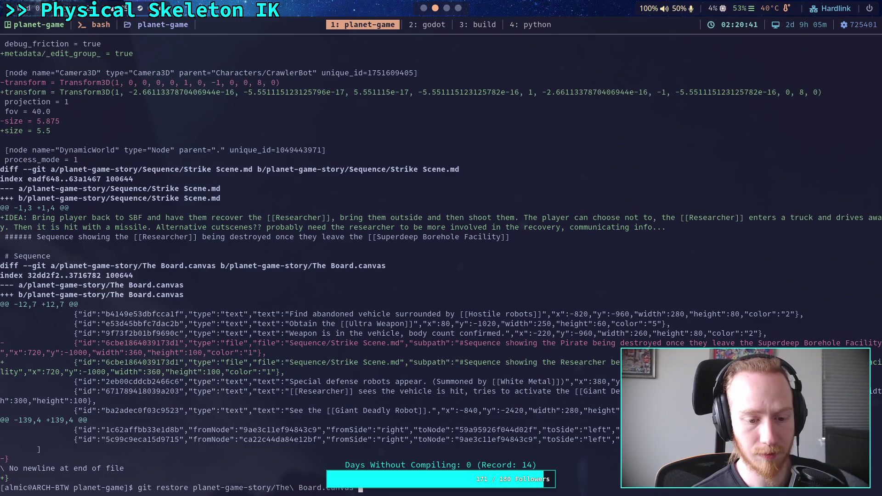
key("Up")
key("Up")
key("Up")
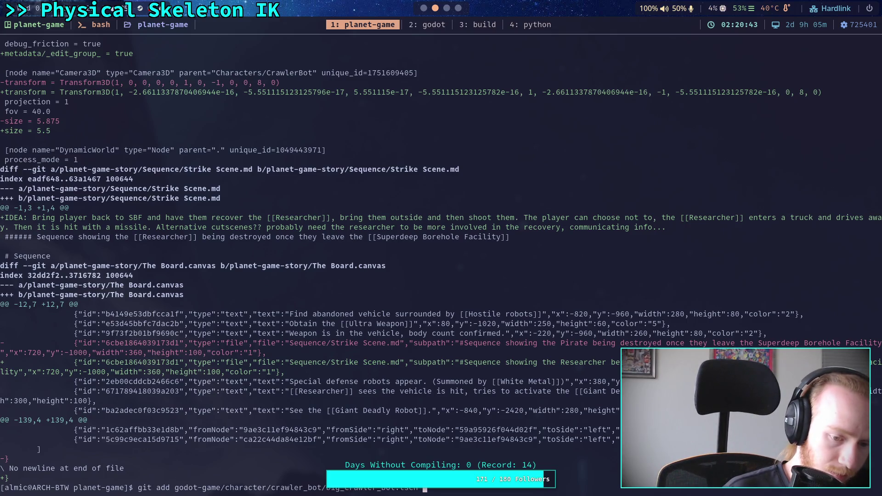
key("BackSpace")
key("BackSpace")
key("BackSpace")
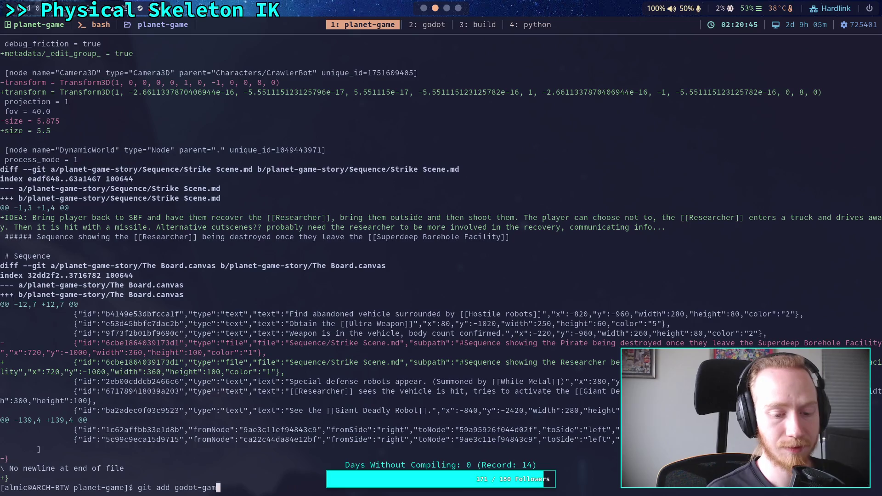
type("status")
key("Return")
type("git")
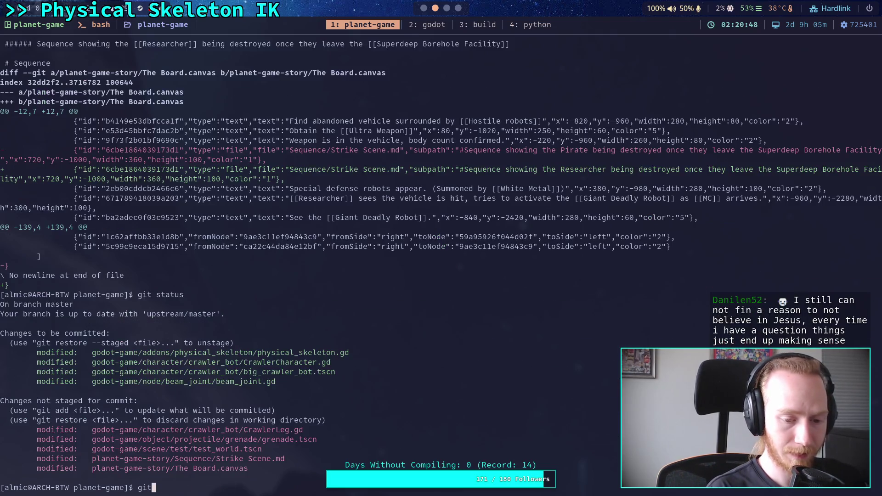
type(" diff p")
key("Tab")
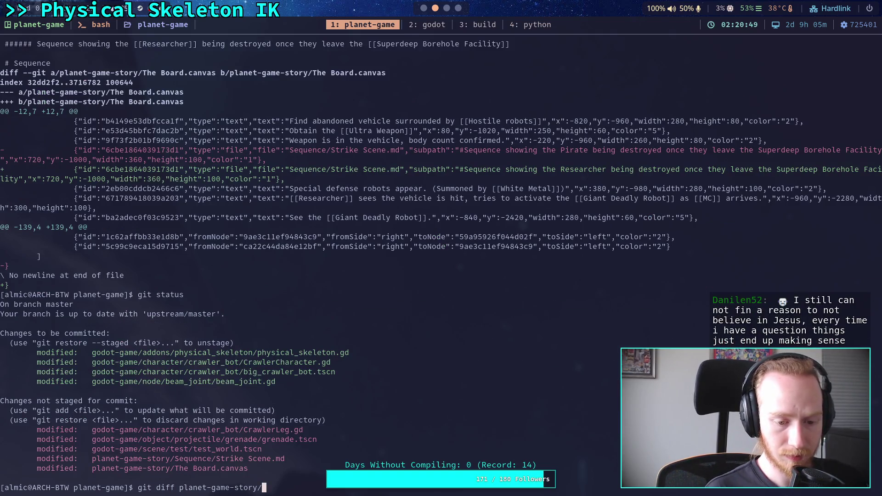
key("Return")
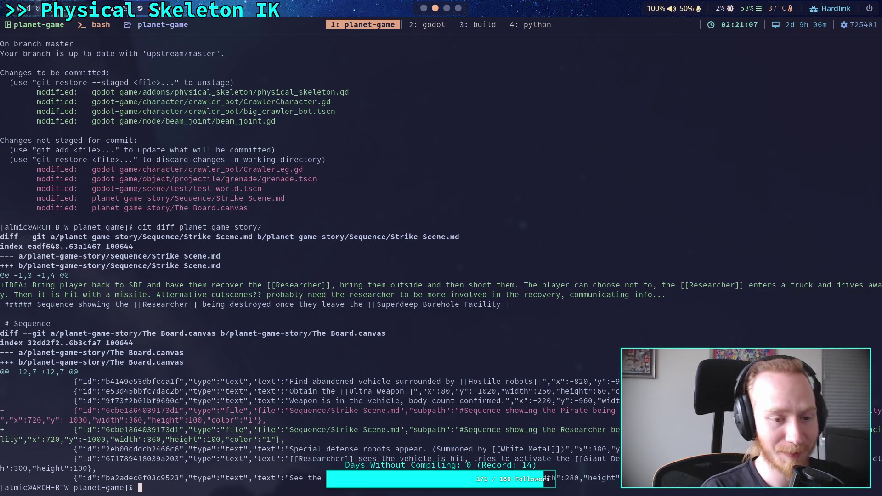
Stage Strike Scene.md and The Board.canvas with git add.
type("git add pl")
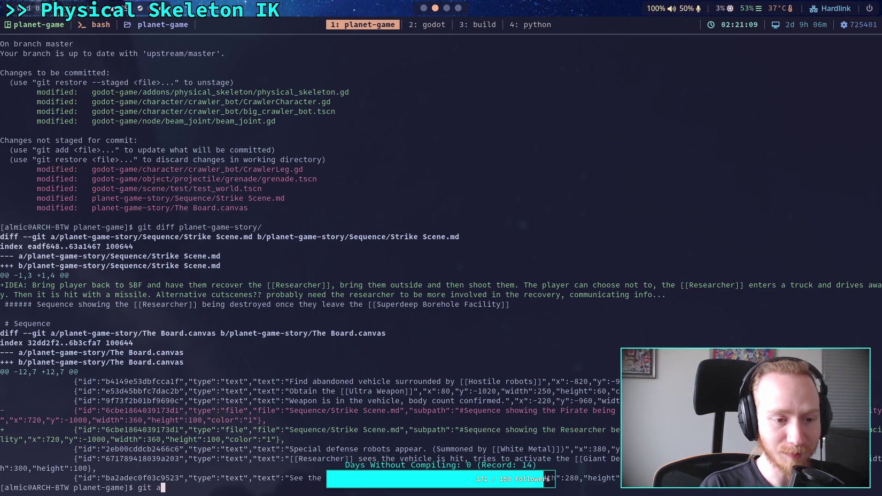
key("Tab")
type("Se")
key("Tab")
type("Stri")
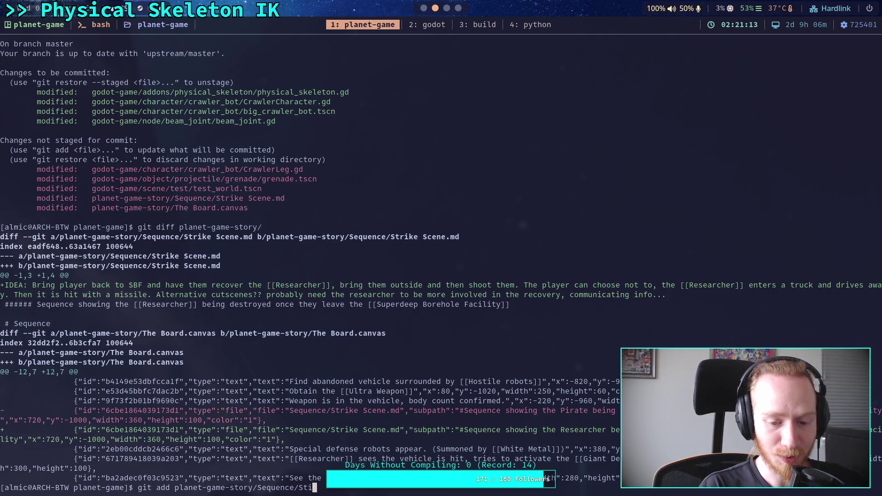
key("Tab")
key("Return")
type("git add plan")
key("Tab")
type("Th")
key("Tab")
key("Return")
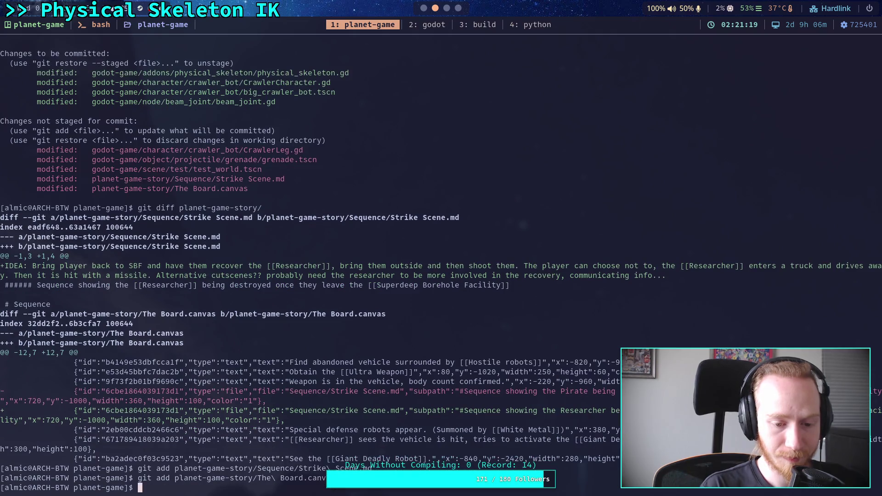
Recheck git status and view the remaining unstaged diff.
type("git status")
key("Return")
type("git diff")
key("Return")
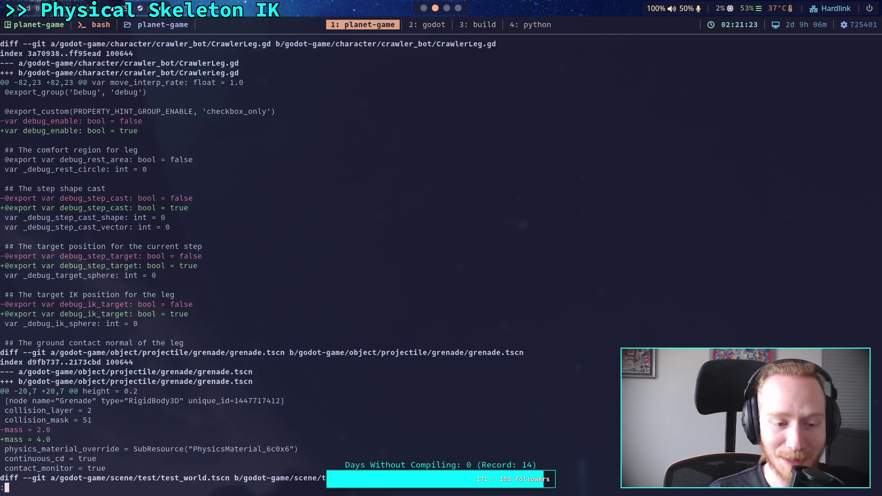
Review the CrawlerLeg.gd diff and check which files are staged.
key("j")
key("j")
key("j")
scroll(441, 257, "down", 9)
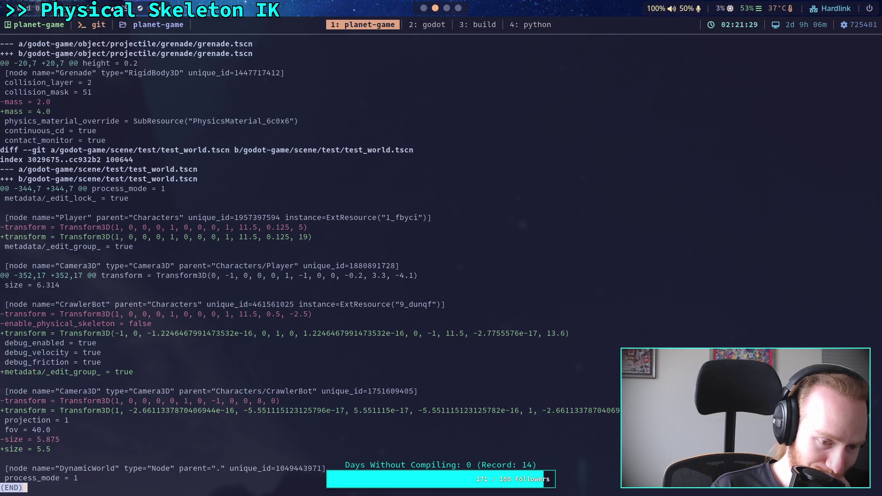
scroll(441, 257, "up", 8)
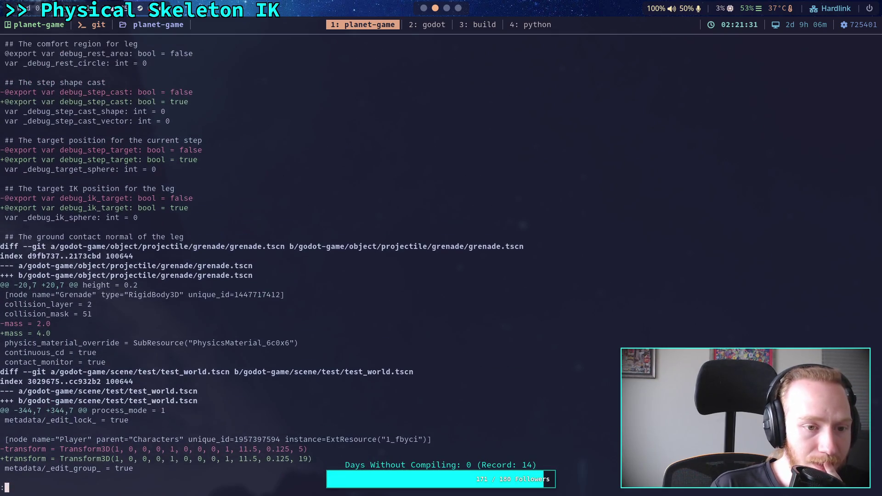
scroll(441, 258, "up", 4)
type("qgit status")
key("Return")
Unstage planet-game-story/ with git restore --staged, then run git commit.
type("git ad")
key("BackSpace")
key("BackSpace")
type("comm")
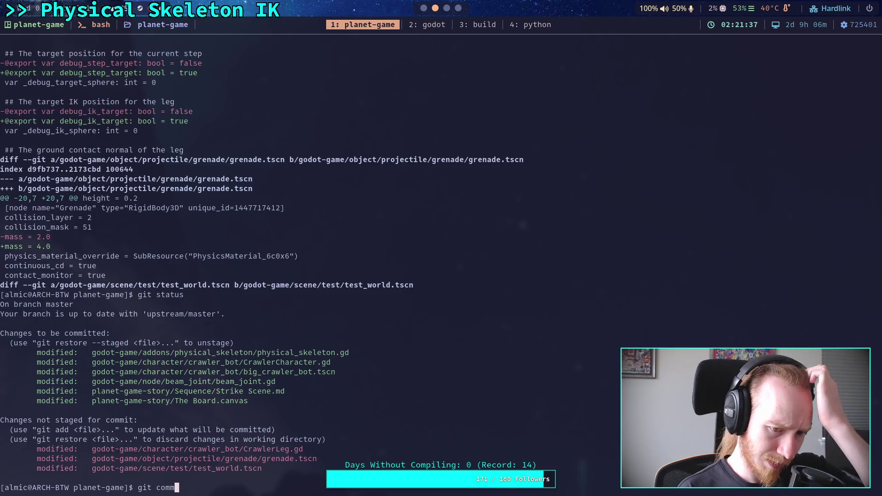
key("BackSpace")
key("BackSpace")
key("BackSpace")
type("restore --staged p")
key("Tab")
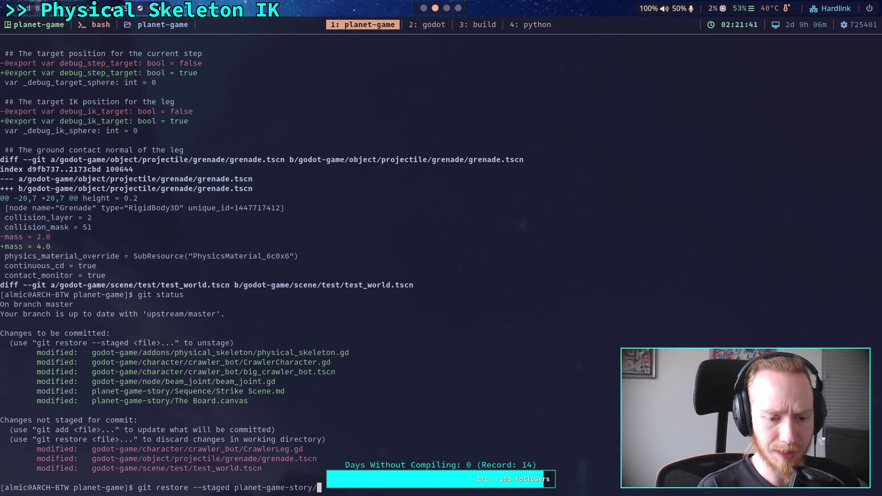
key("Return")
type("git ")
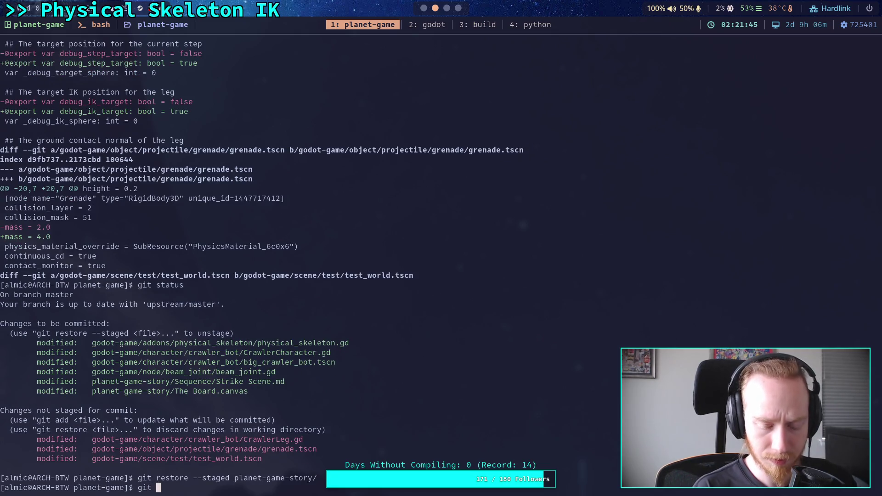
type("commit")
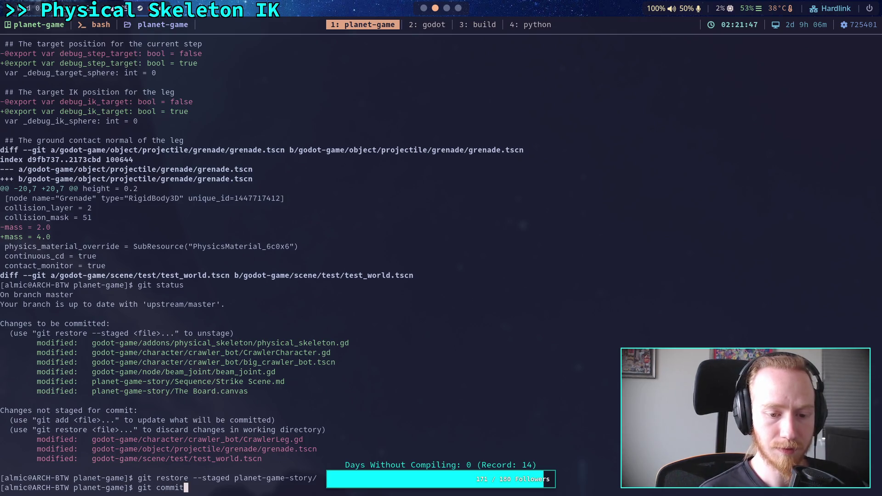
key("Return")
Write the commit summary 'Work on stabilizing Crawler legs' followed by a blank line.
type("Wo")
key("BackSpace")
key("BackSpace")
type("W")
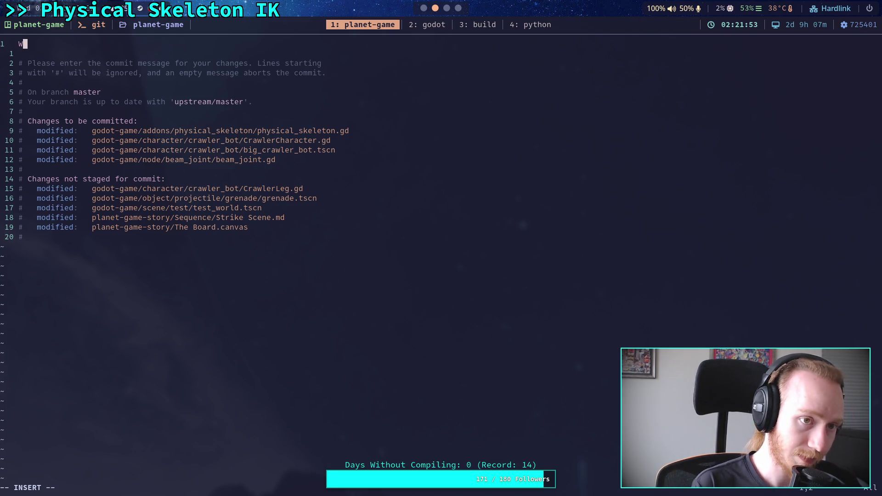
type("ork on stabilizing")
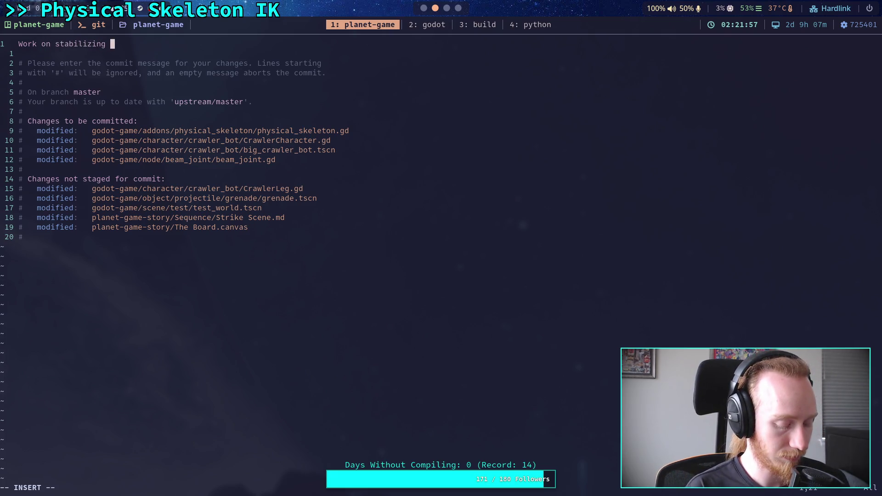
type("wler legs")
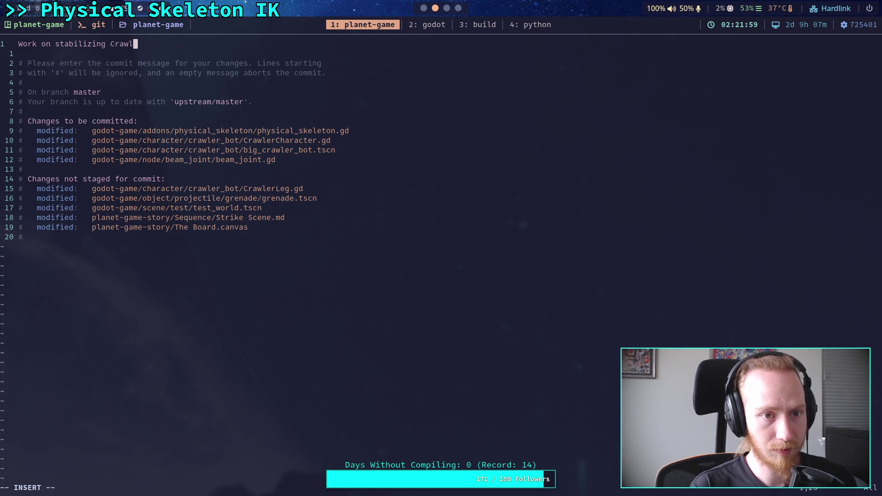
key("Return")
key("Return")
Add a bullet describing legs entering a broken state, twisting, flinging wildly and snapping back.
type("-")
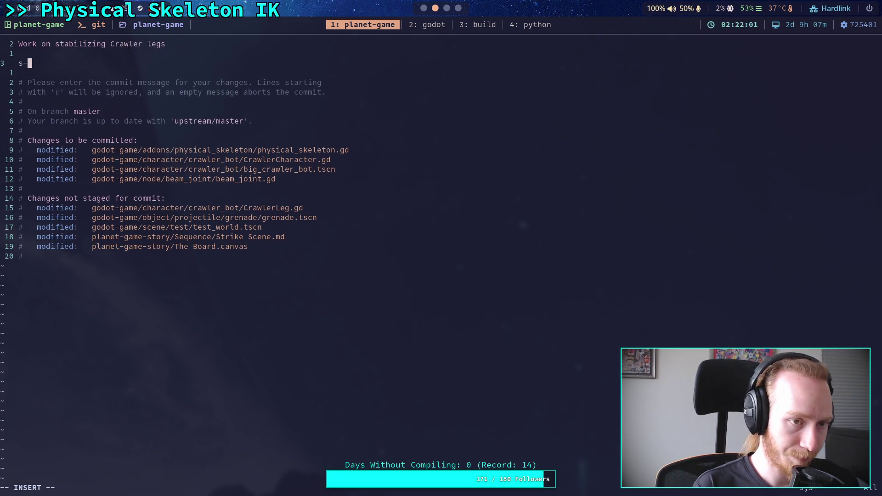
type(" Im mo")
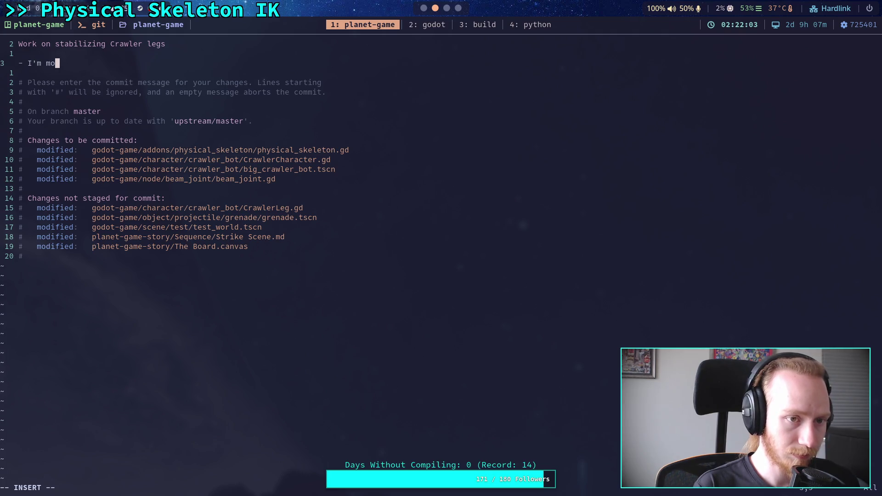
type("stly happy with this now, but")
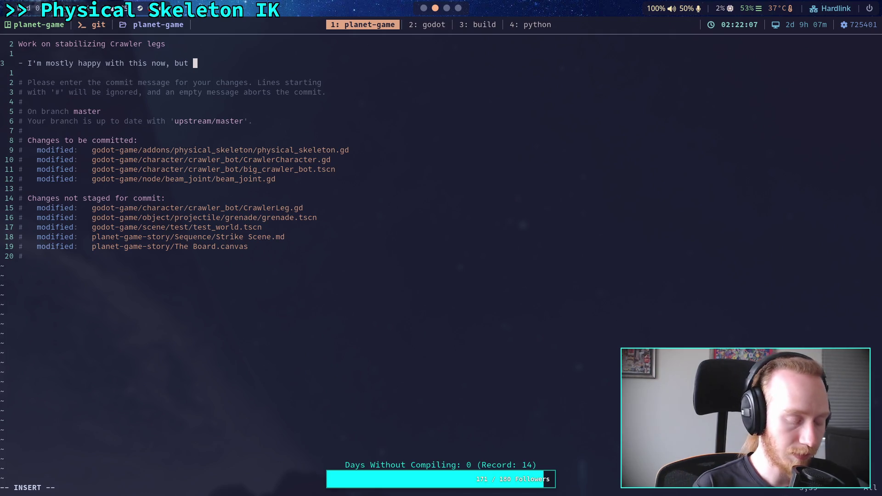
type(" the legs ")
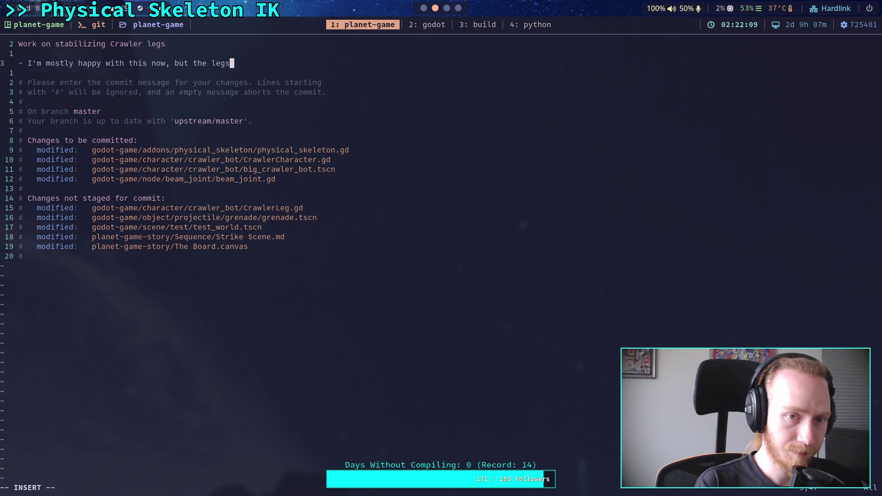
type("seem to get in")
key("BackSpace")
key("BackSpace")
key("BackSpace")
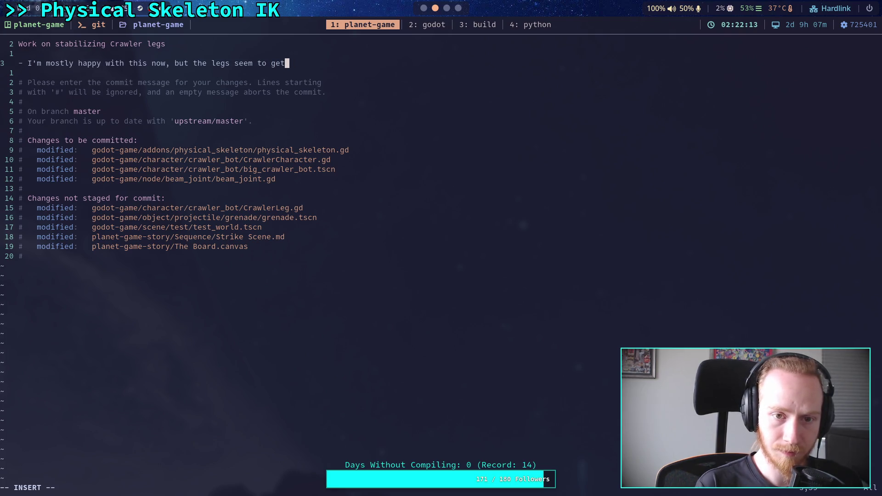
key("Return")
type("into a brokenstat")
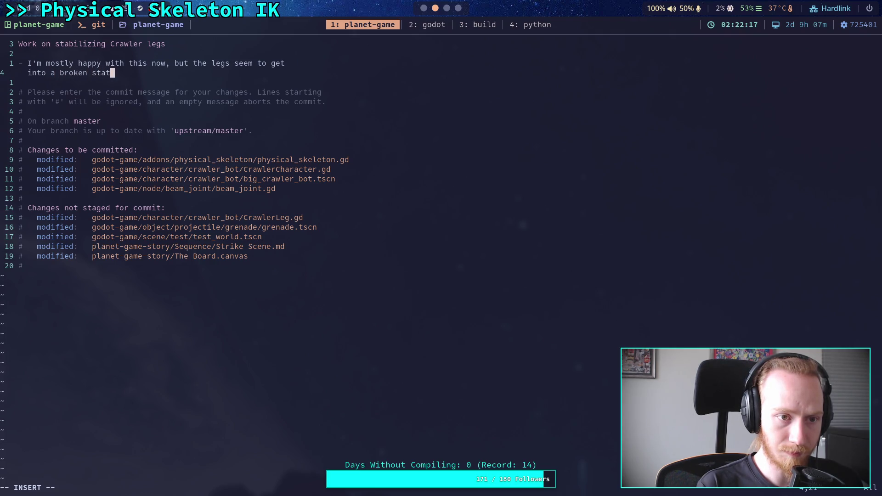
type("n")
type("that leaves them trying to tw")
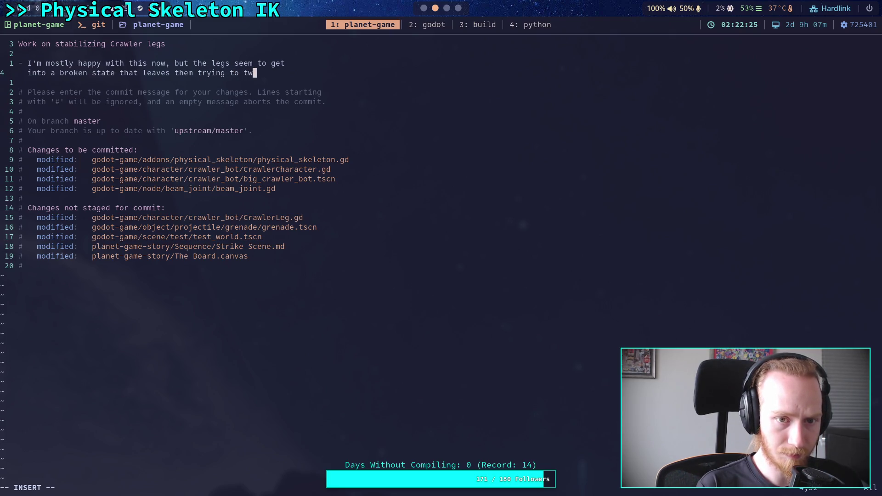
type("st up")
key("Return")
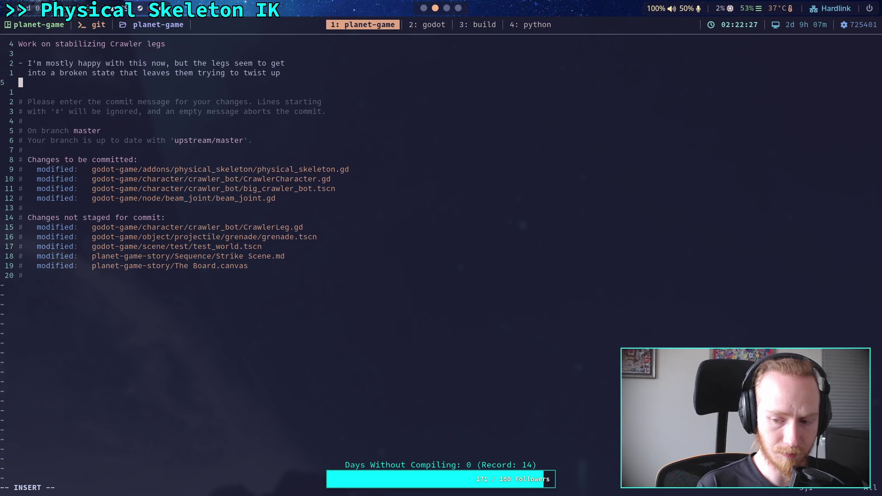
type("and break")
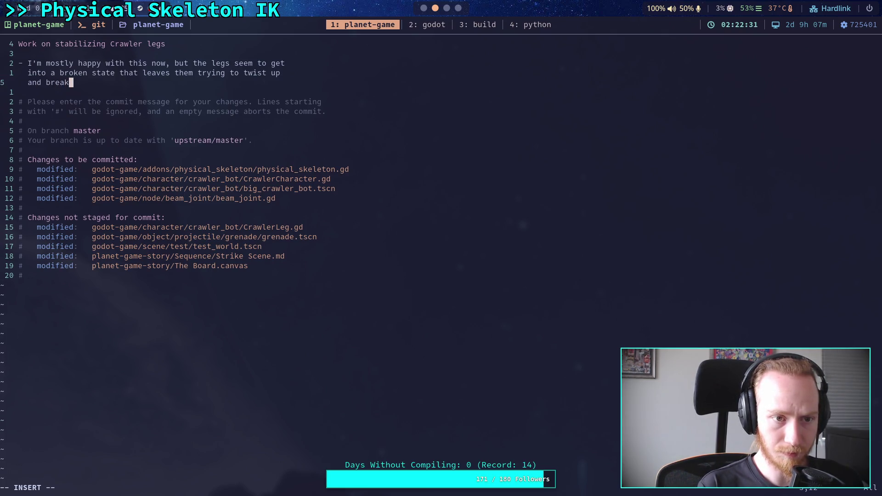
type(". Once I ")
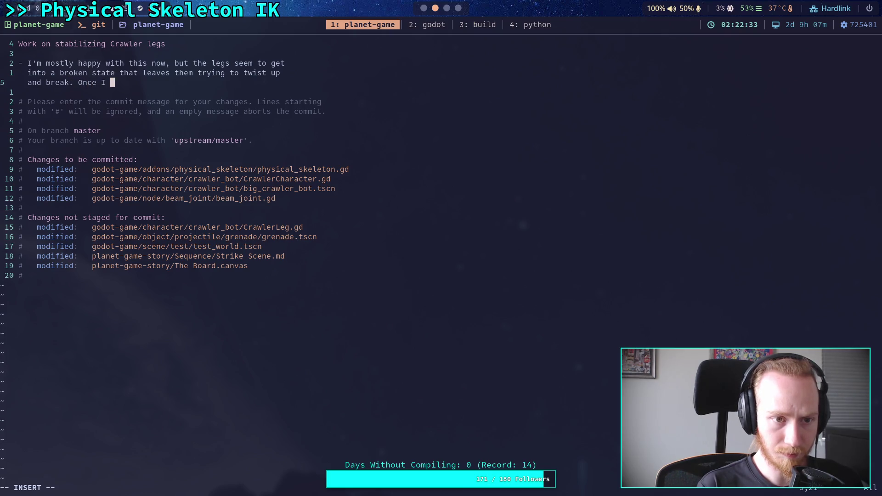
type("saw it ")
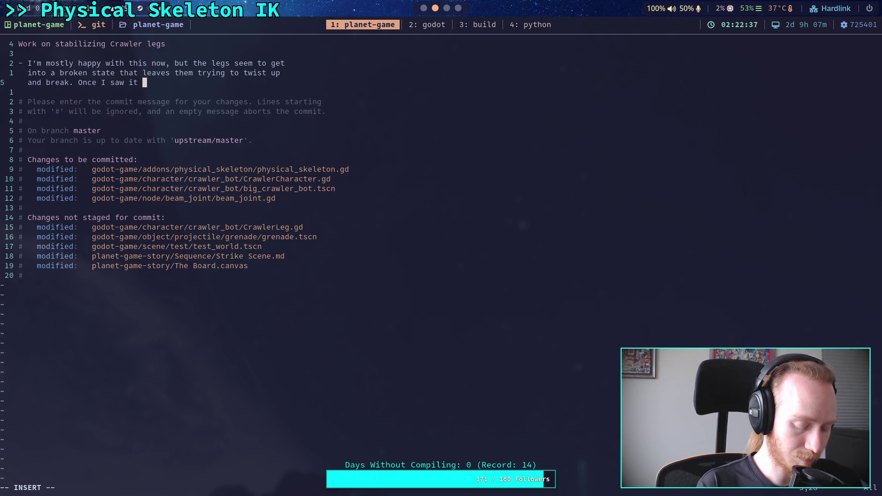
type("fl")
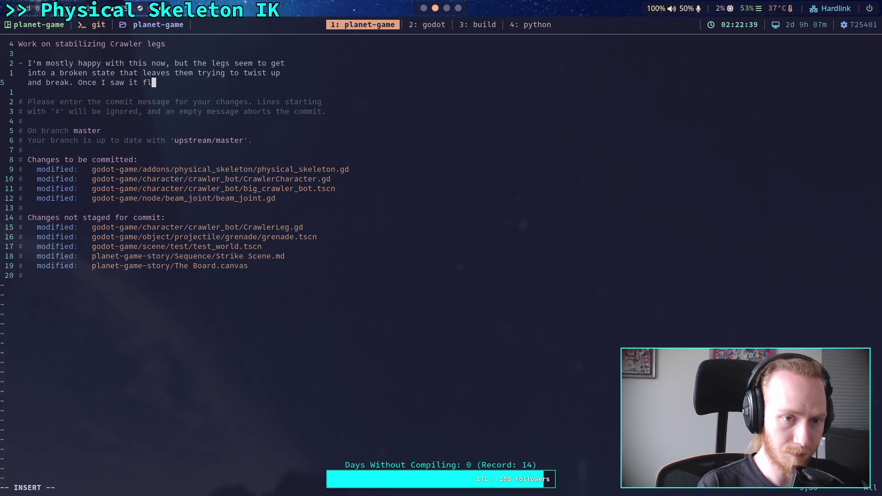
type("ing lies")
key("BackSpace")
key("BackSpace")
key("BackSpace")
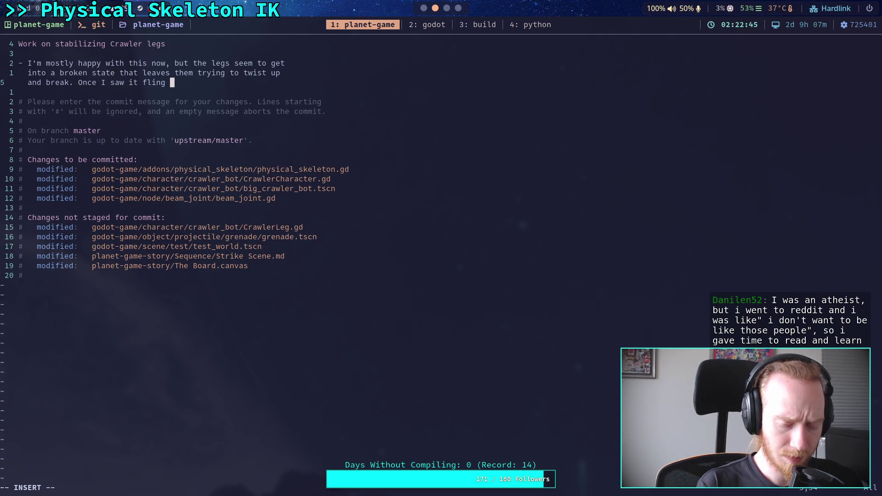
type("ildly, and on")
key("BackSpace")
key("BackSpace")
type("antother time")
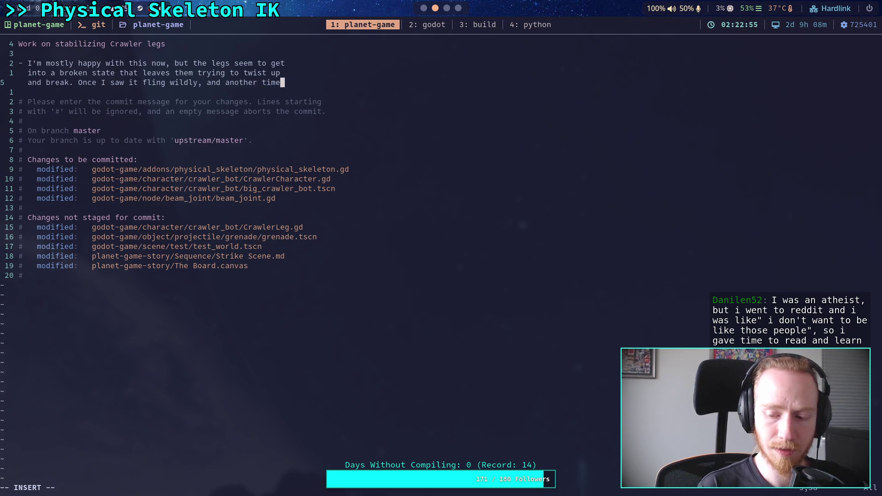
type("a broken ")
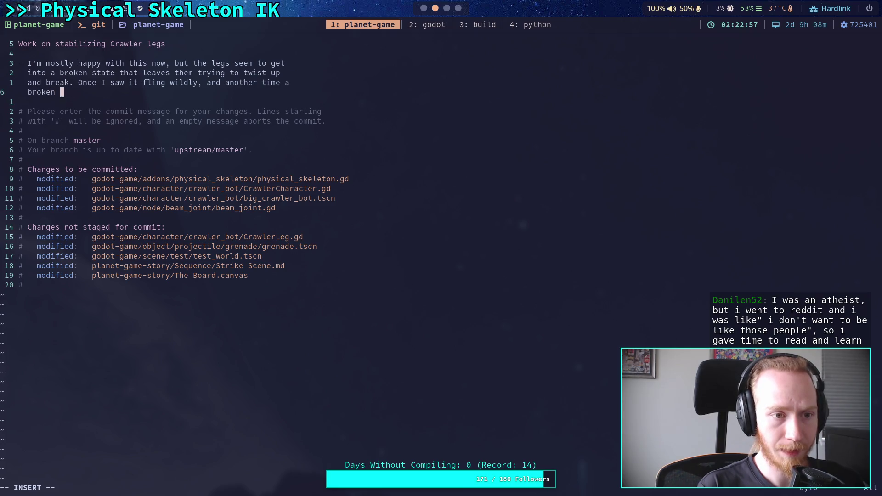
type("noe")
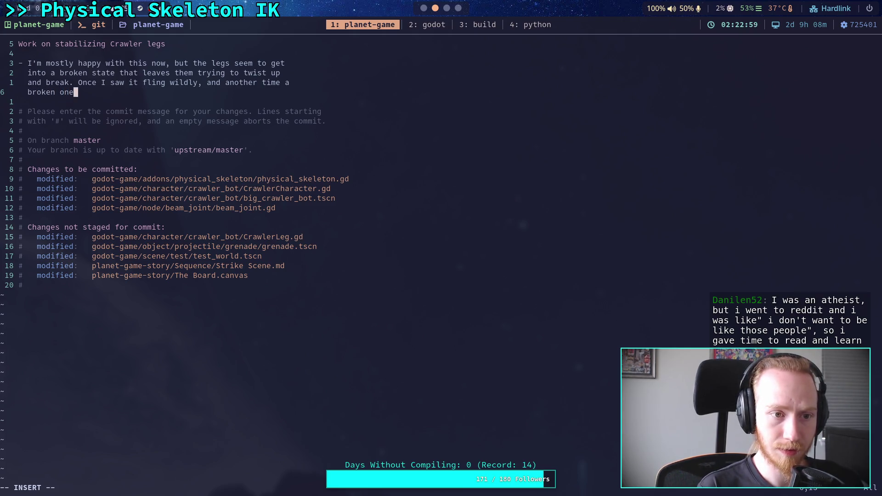
type("w")
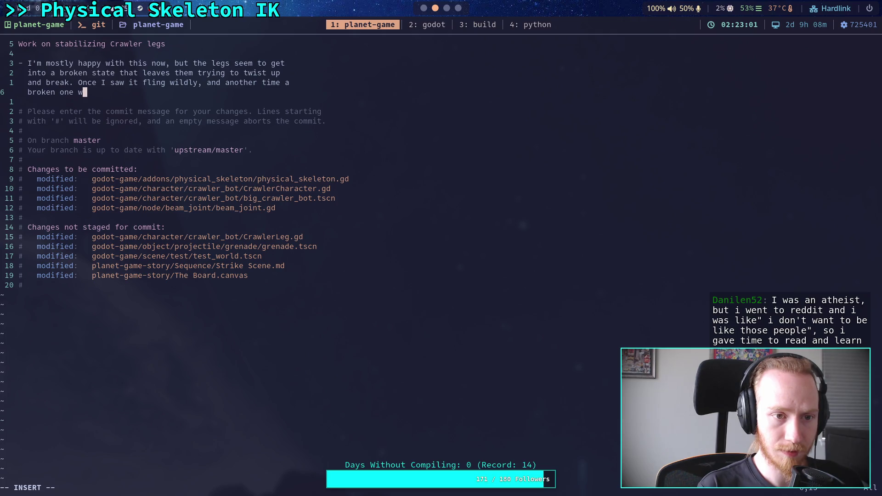
type("hi")
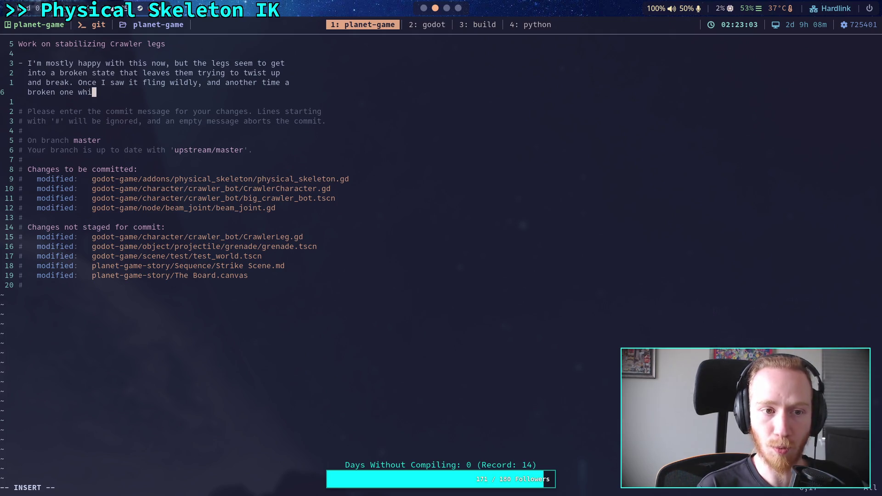
type("pped an")
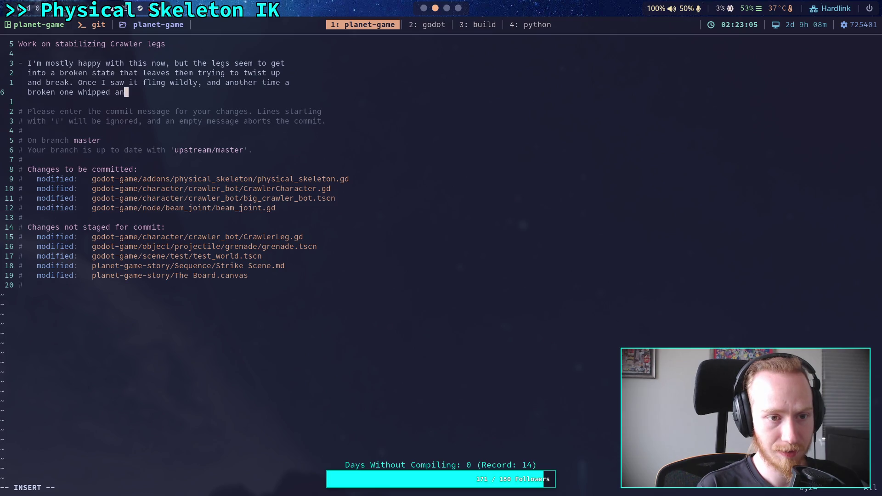
type("d snapp")
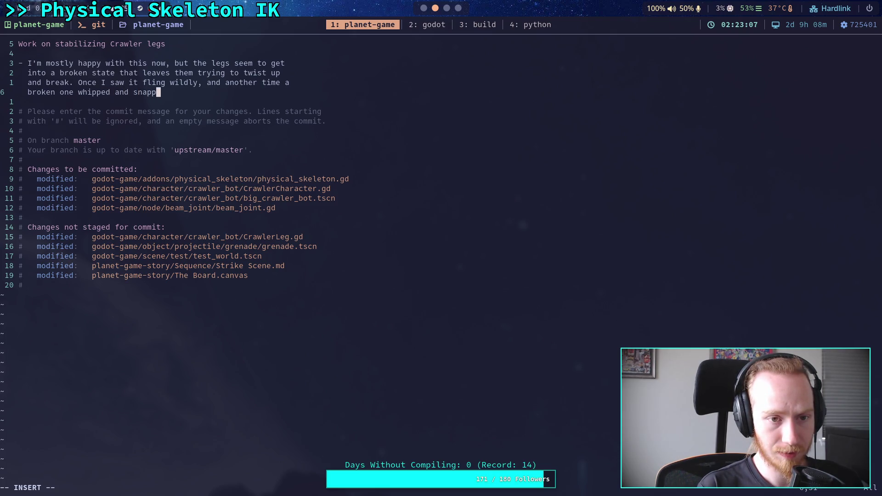
type("ed ba")
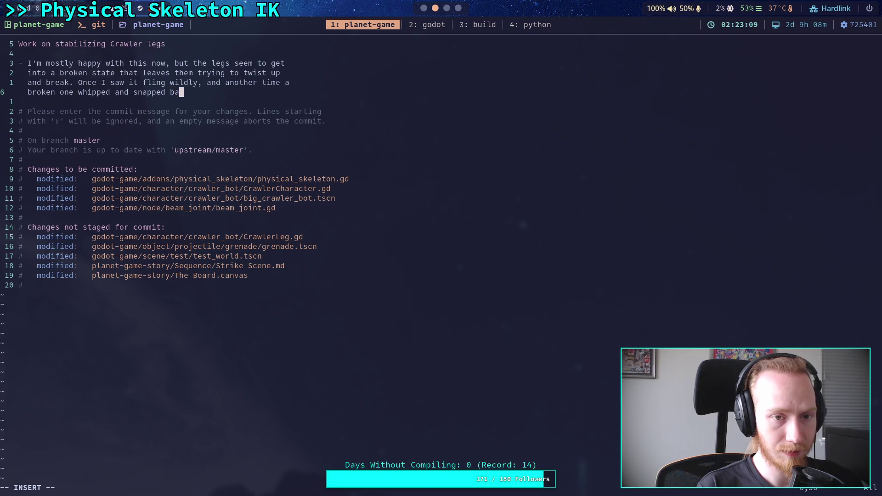
type("ck into a normal state")
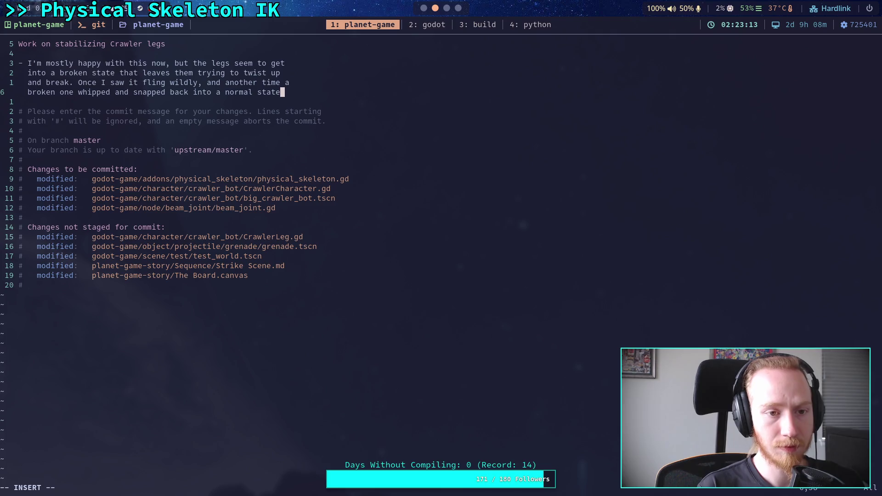
key("BackSpace")
key("BackSpace")
key("BackSpace")
type("no")
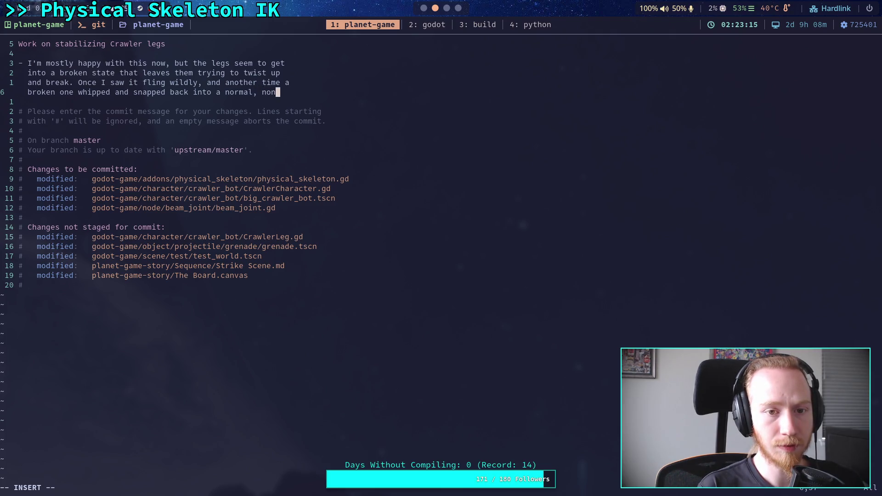
type("n")
key("Return")
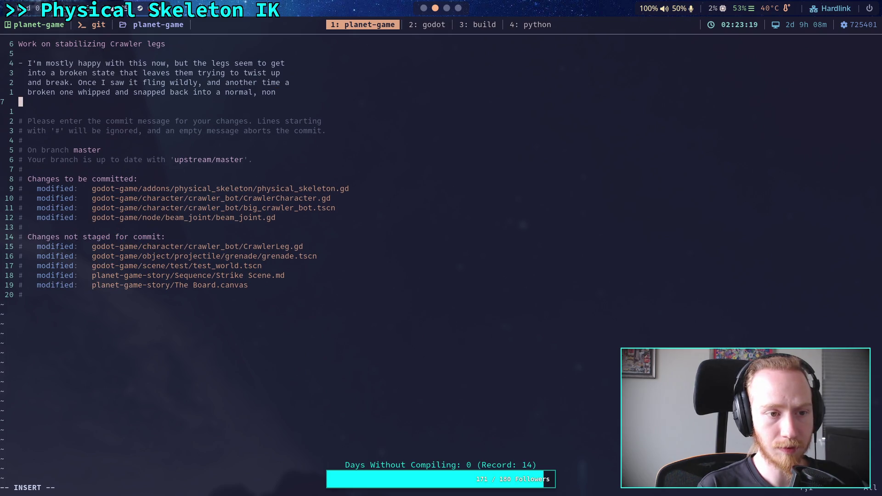
Attribute it to the beams or a feedback loop driving lambdas to large values, then begin a new bullet.
type("busted state")
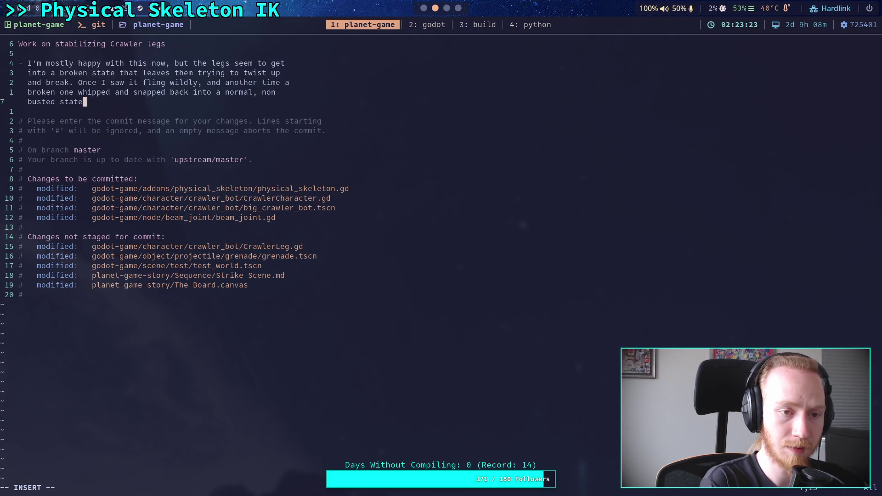
type(". Probably the bea")
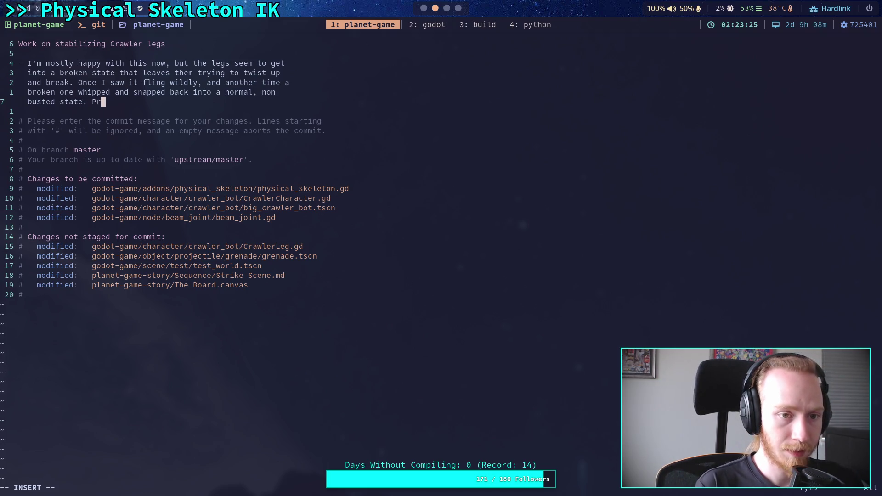
type("ms, or ")
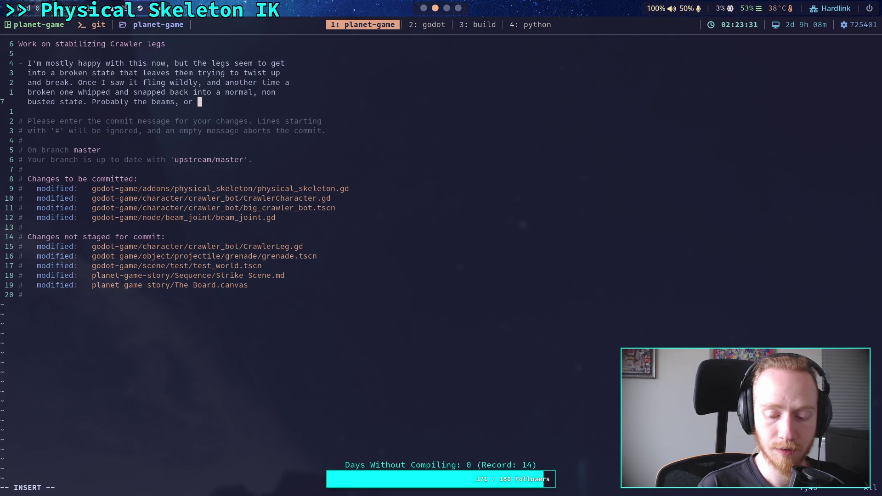
type("soe")
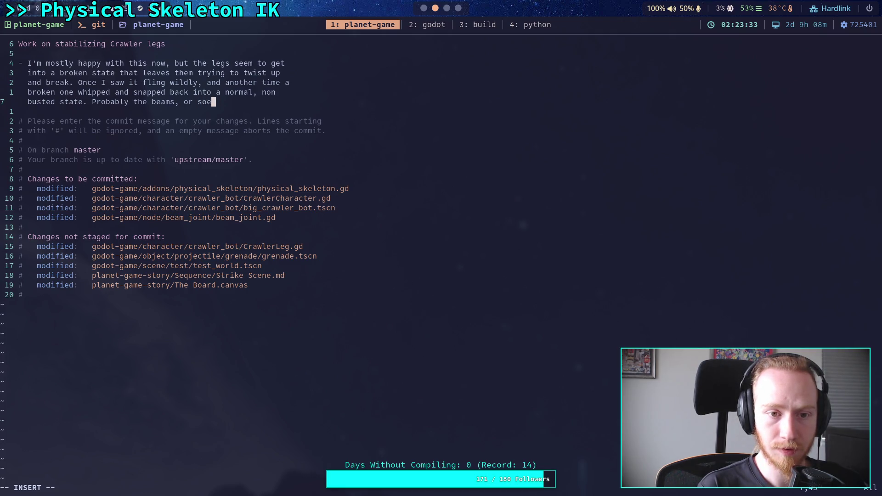
key("BackSpace")
type("me kind ")
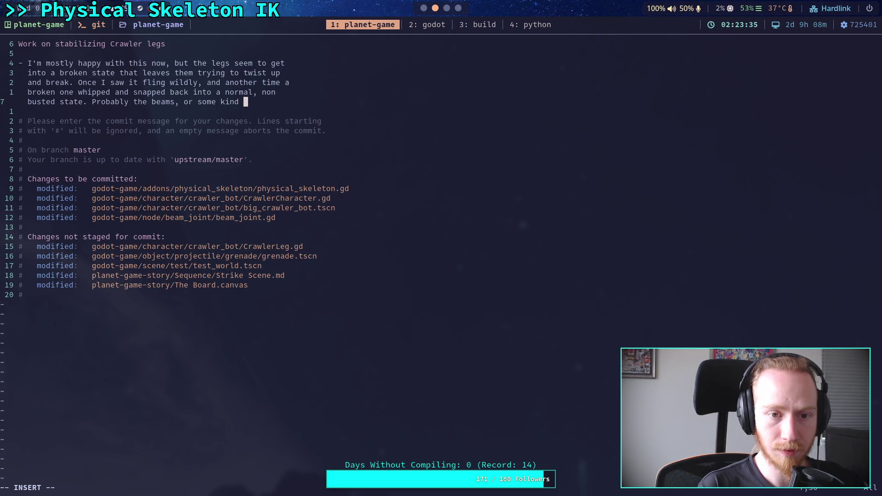
type("of feedback")
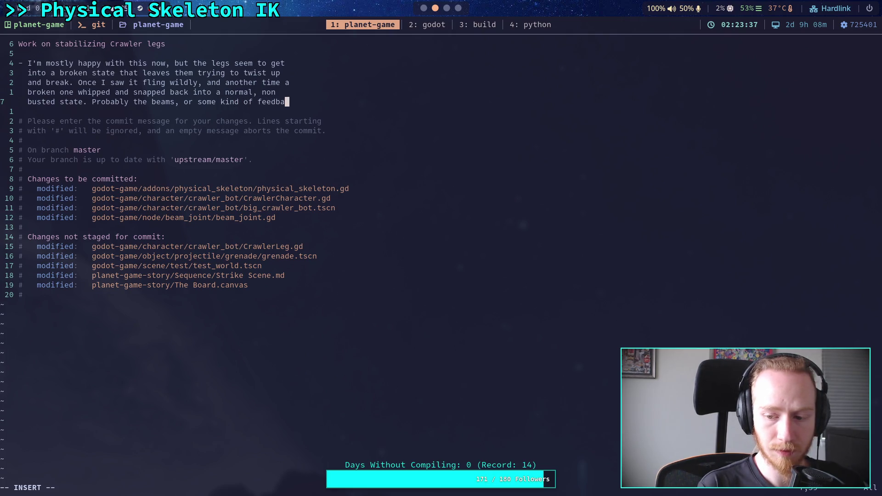
key("BackSpace")
key("BackSpace")
key("BackSpace")
key("Return")
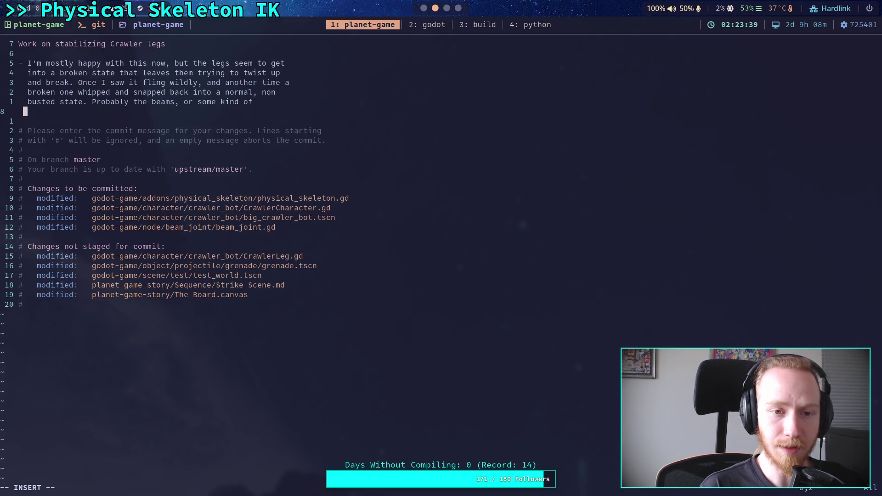
type("fo")
key("BackSpace")
type("ee")
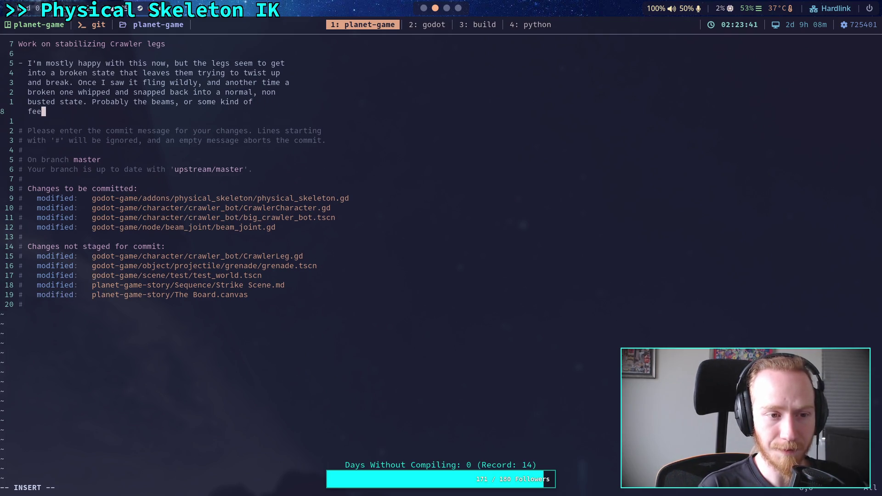
type("dback l")
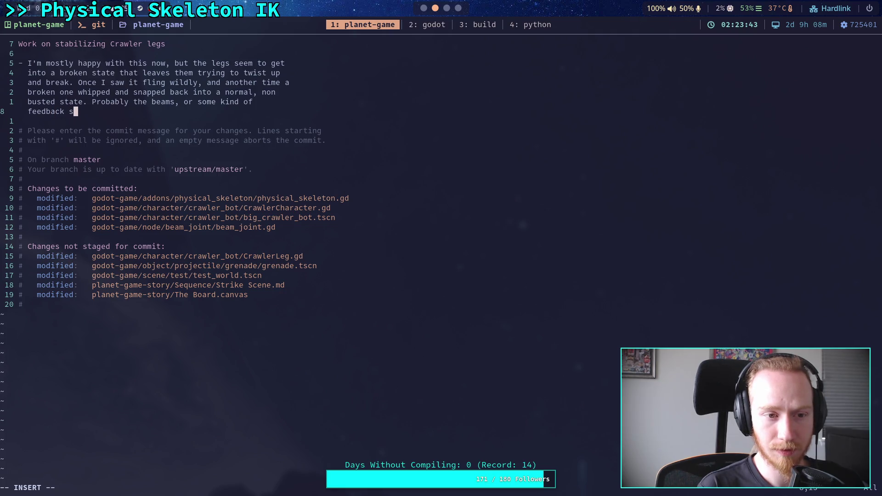
type("oop that drives lamb")
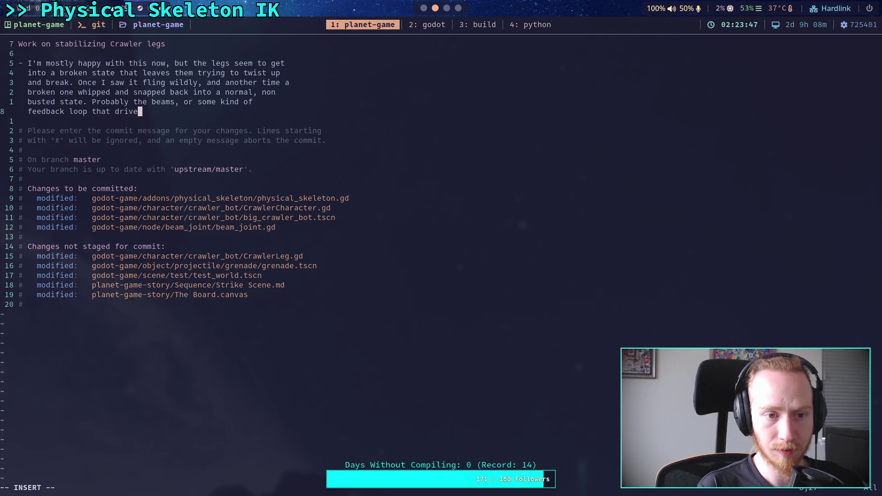
key("BackSpace")
key("BackSpace")
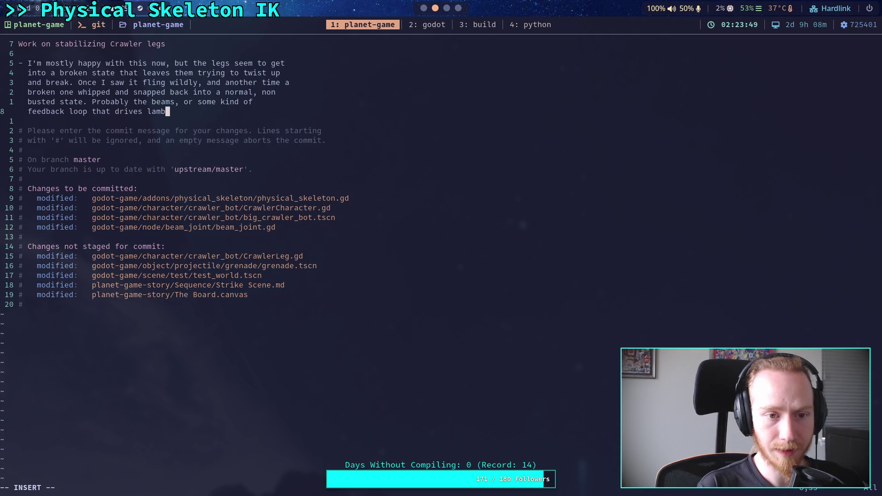
type("das ")
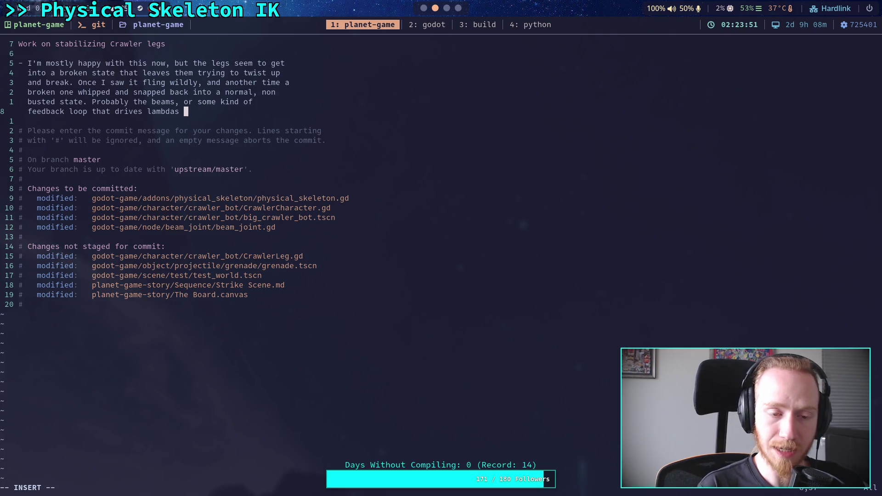
type("to large values")
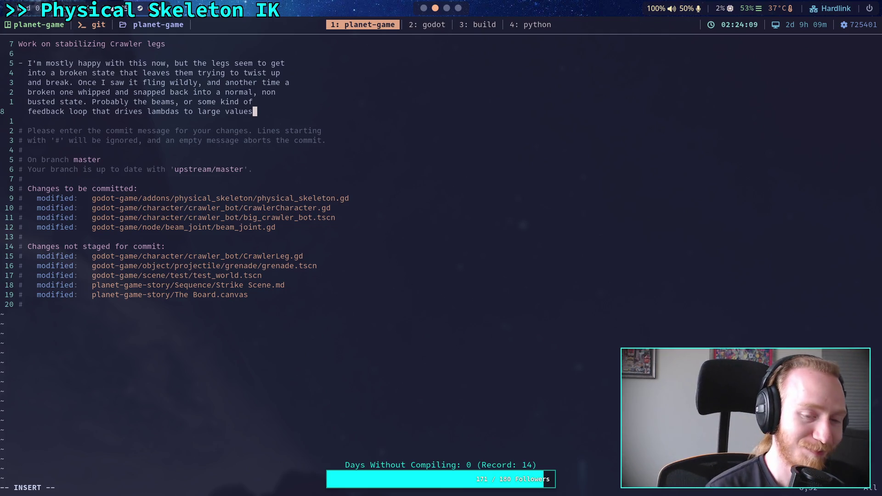
key("Return")
type("-")
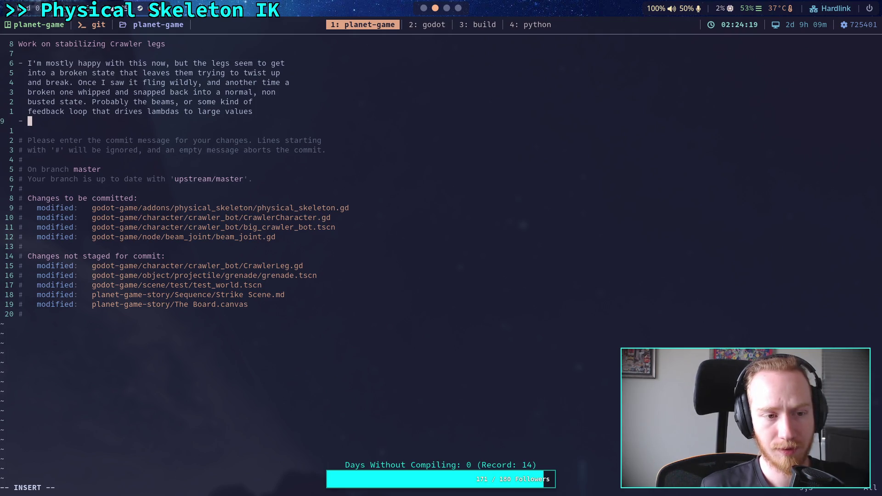
Write the bullet 'Order joints in reverse priority from skeleton bone order'.
type("Orde")
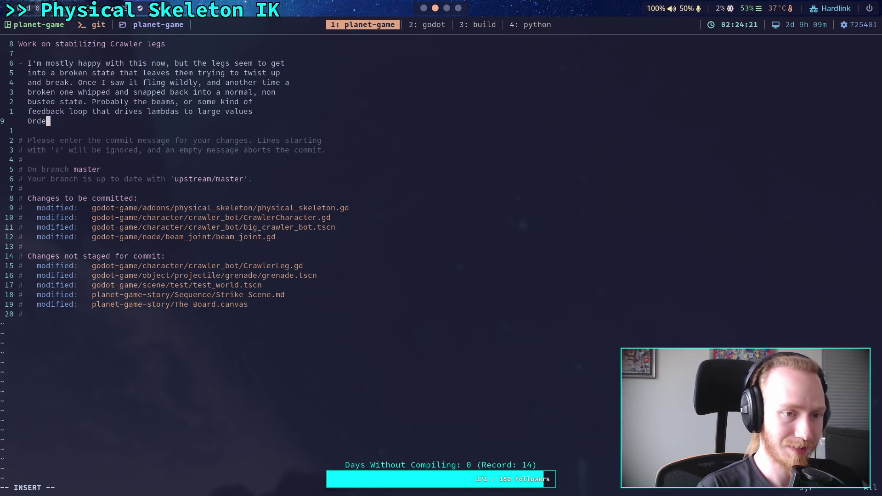
type("r joints ")
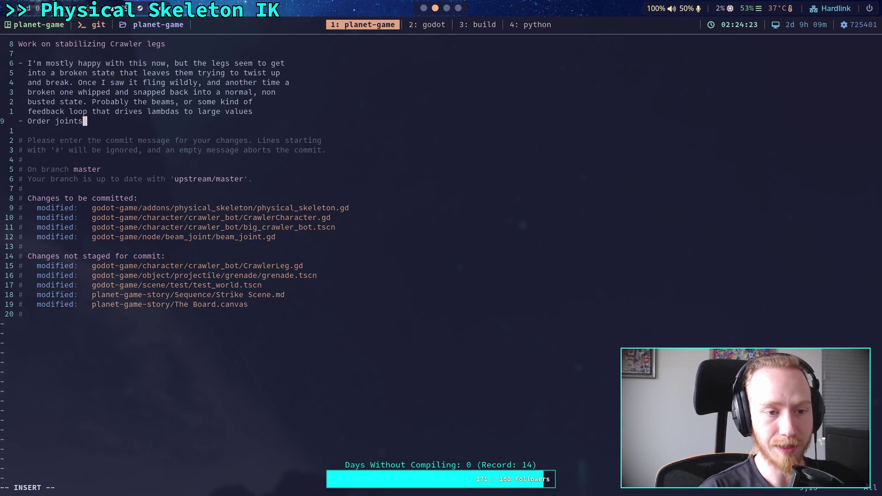
type("by ")
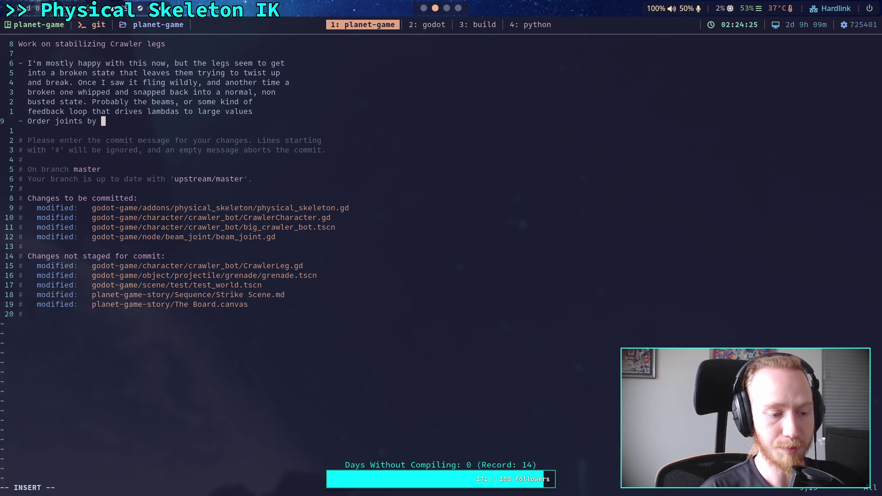
type("priority ")
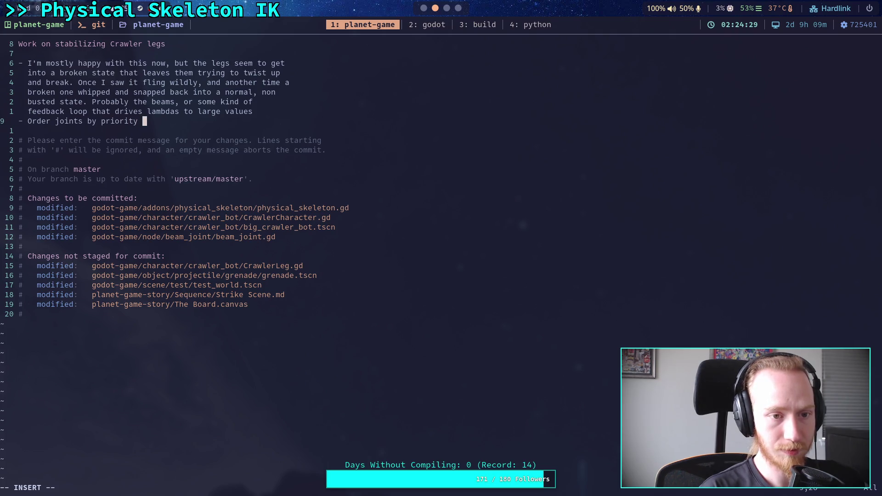
type("reversed to crea")
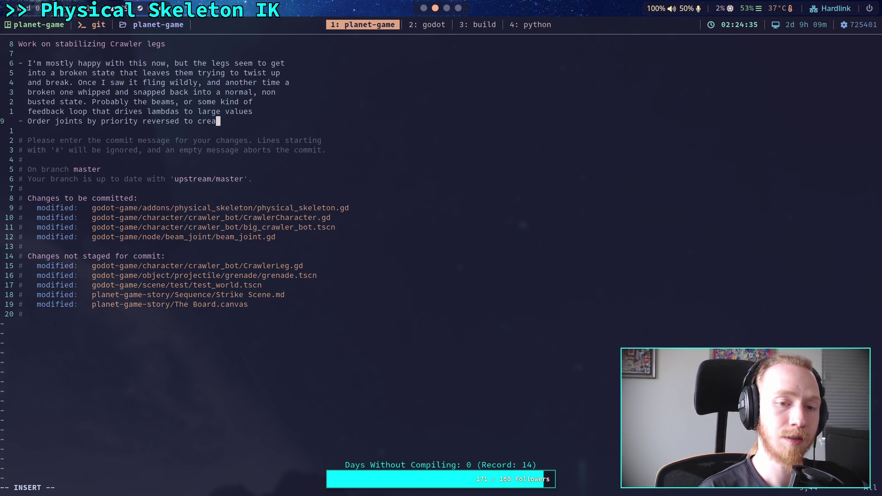
key("BackSpace")
key("BackSpace")
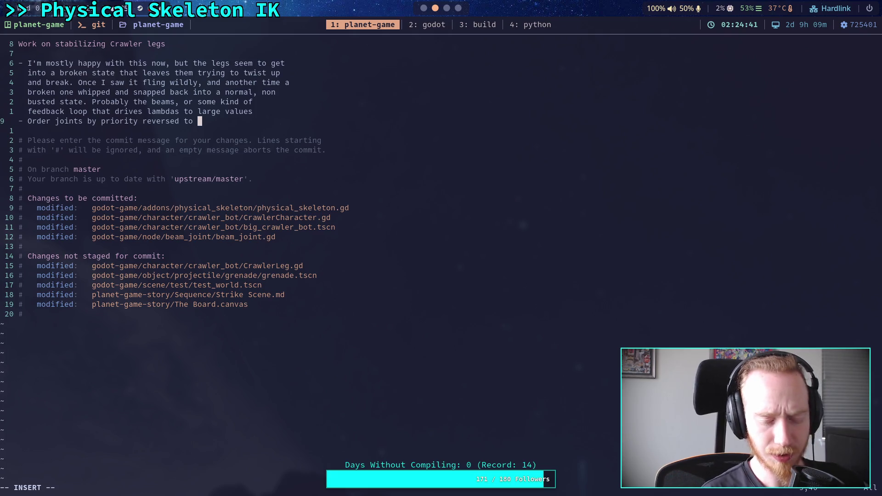
type("IK")
type("olver")
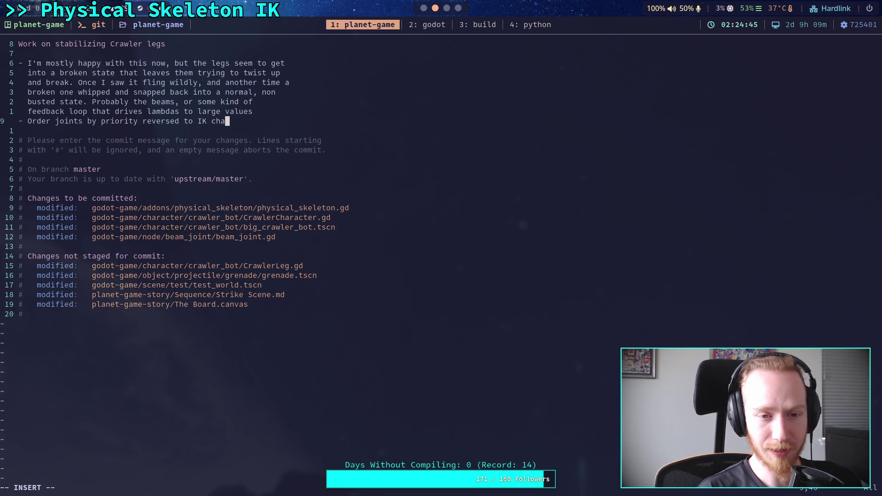
key("BackSpace")
key("BackSpace")
key("BackSpace")
key("BackSpace")
key("BackSpace")
key("BackSpace")
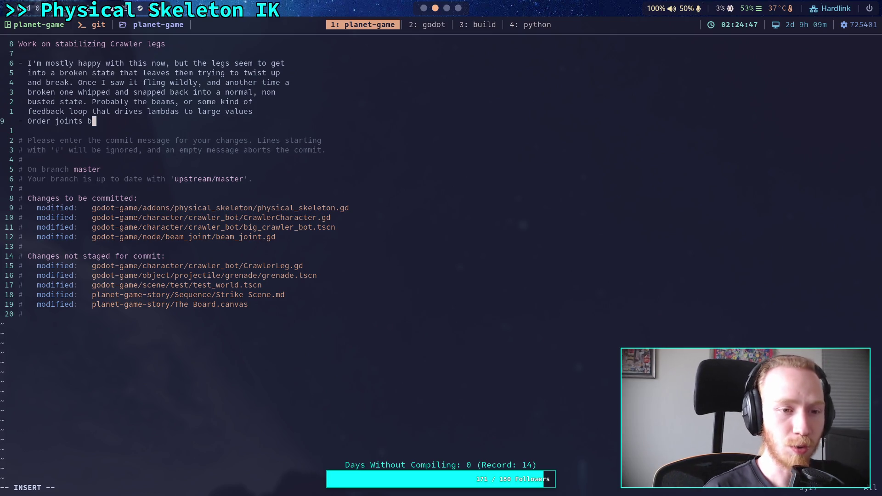
type("by")
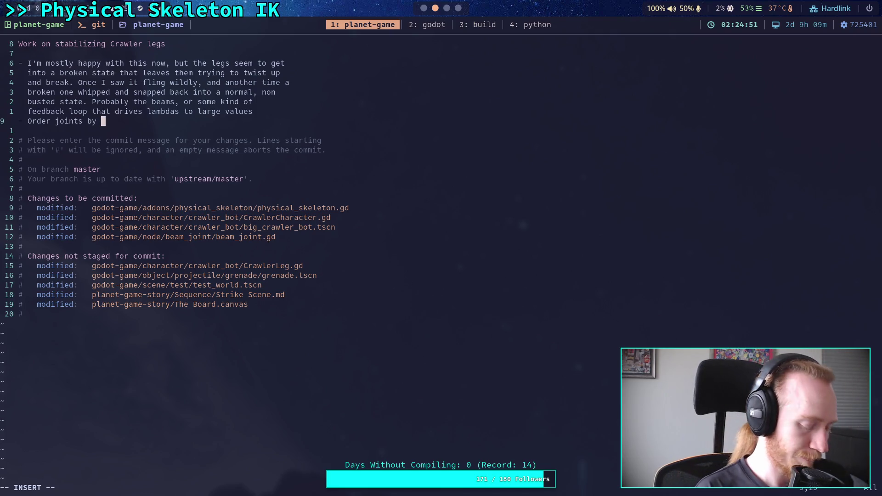
key("BackSpace")
key("BackSpace")
key("BackSpace")
type("in ")
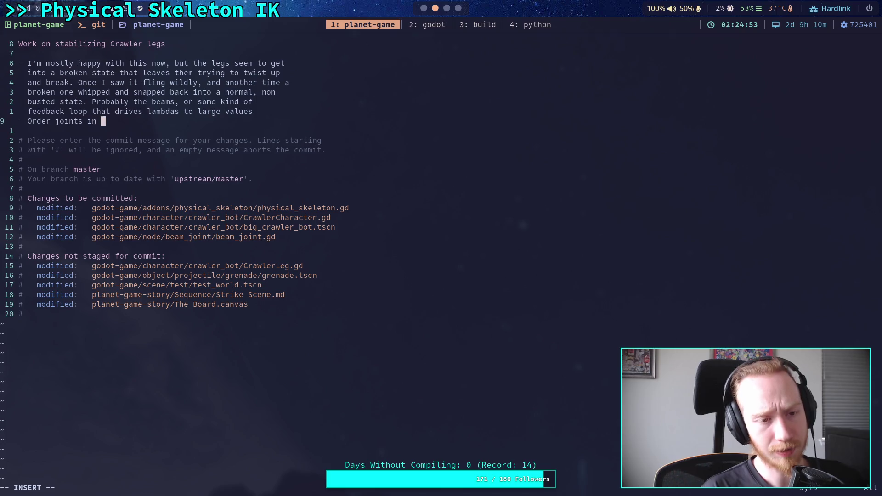
type("reverse prior")
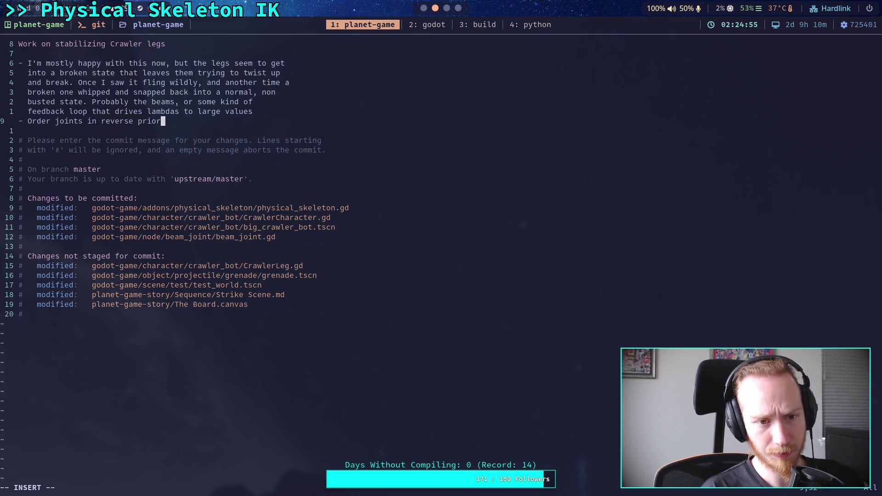
type("ity from ")
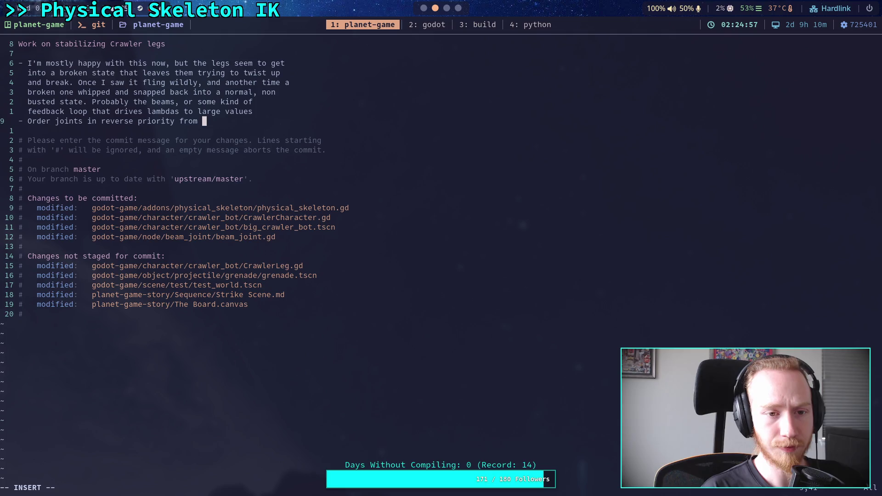
type("skeleton")
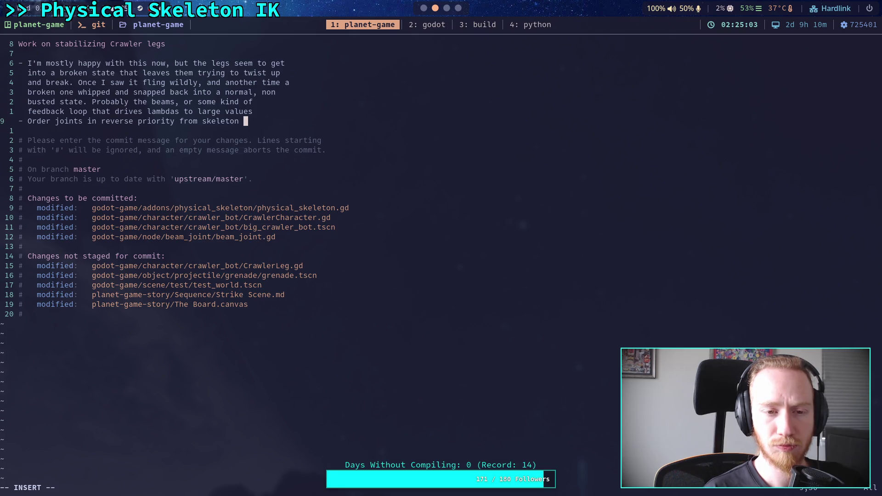
type("chain")
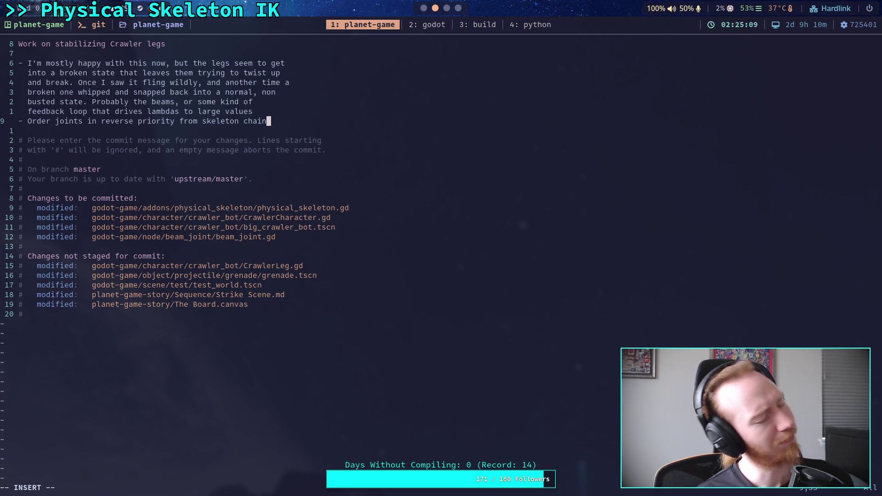
key("BackSpace")
key("BackSpace")
key("BackSpace")
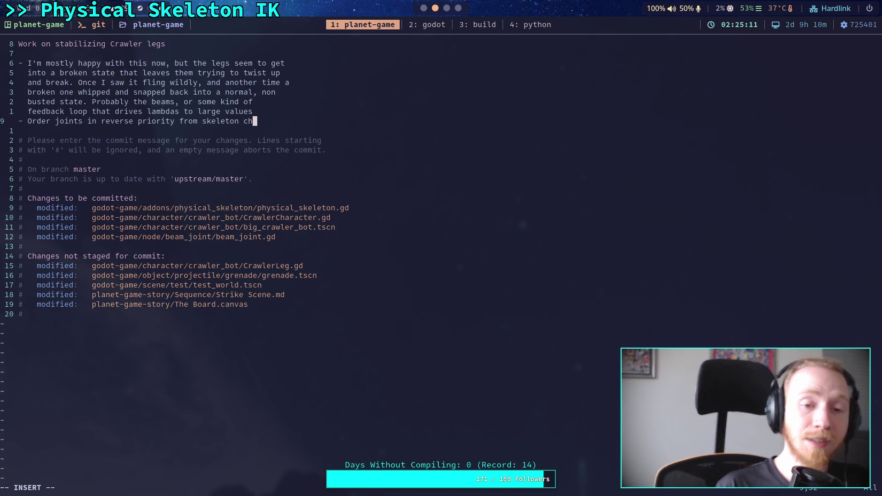
key("BackSpace")
key("BackSpace")
type("bone")
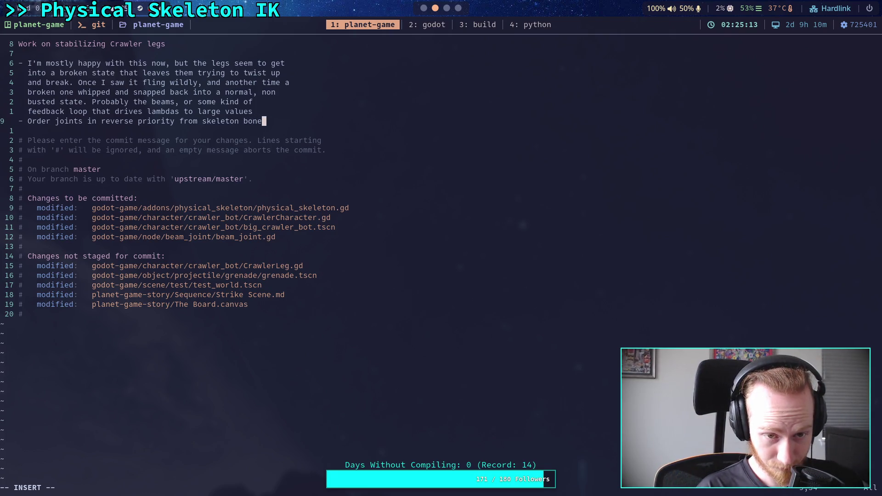
type(" order")
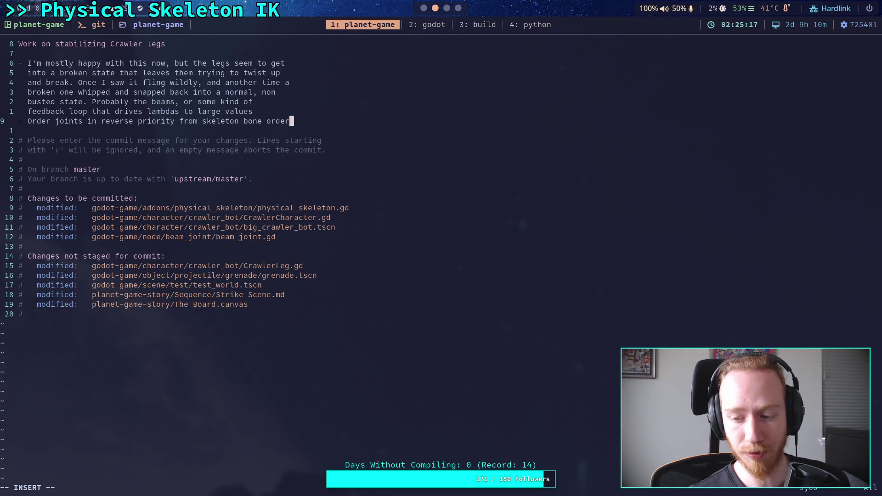
Add the bullet '- End bones solve first, then parents, and up to root.'.
key("Return")
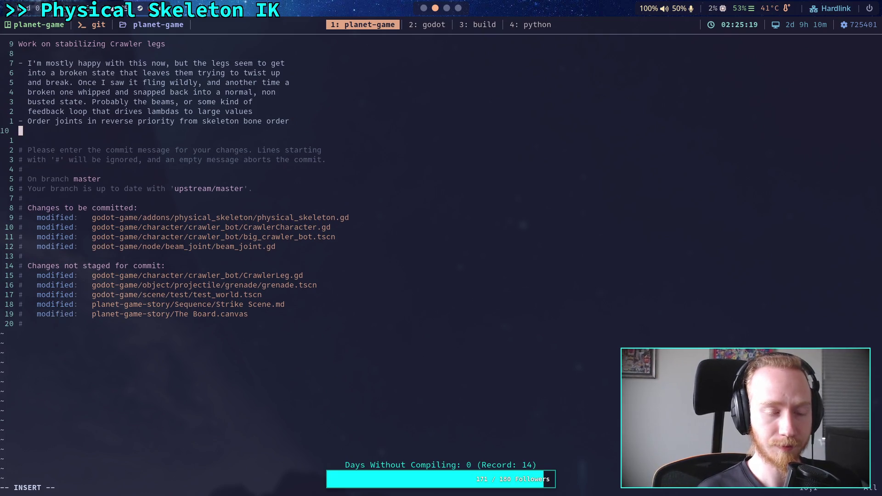
key("BackSpace")
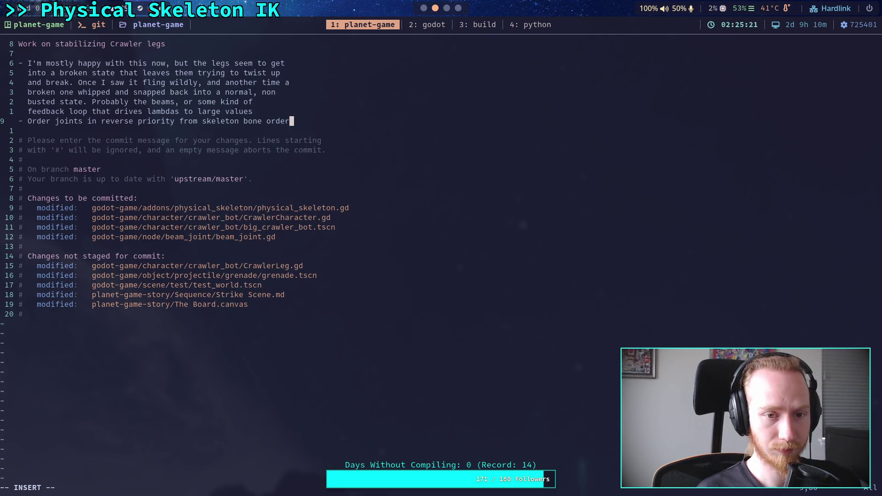
key("Return")
type("- ")
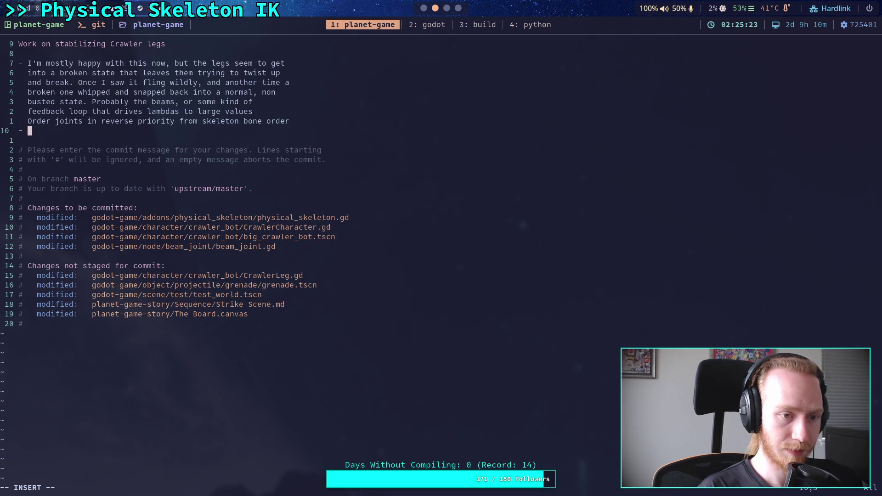
type("End bones ")
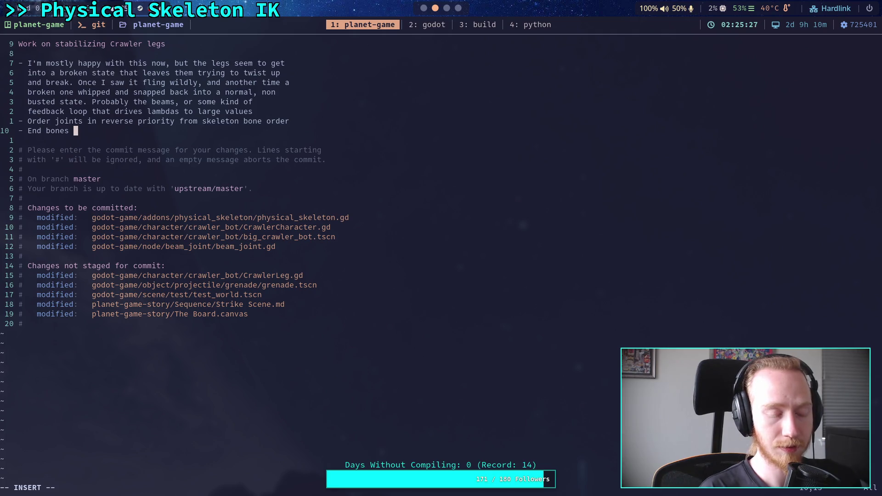
type("solve first, then ")
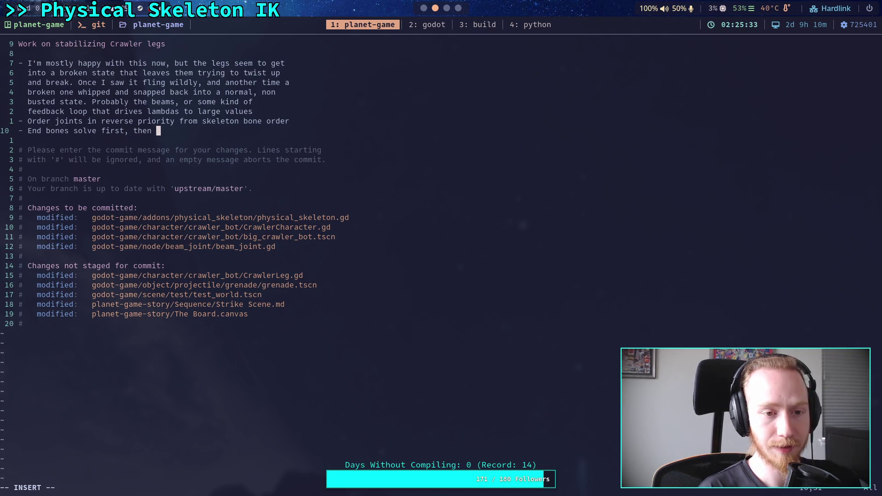
type("pa")
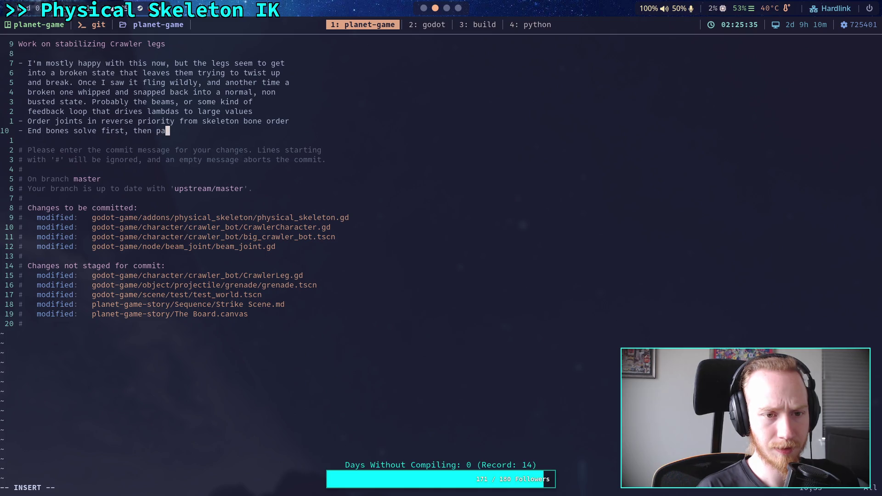
type("rents, ")
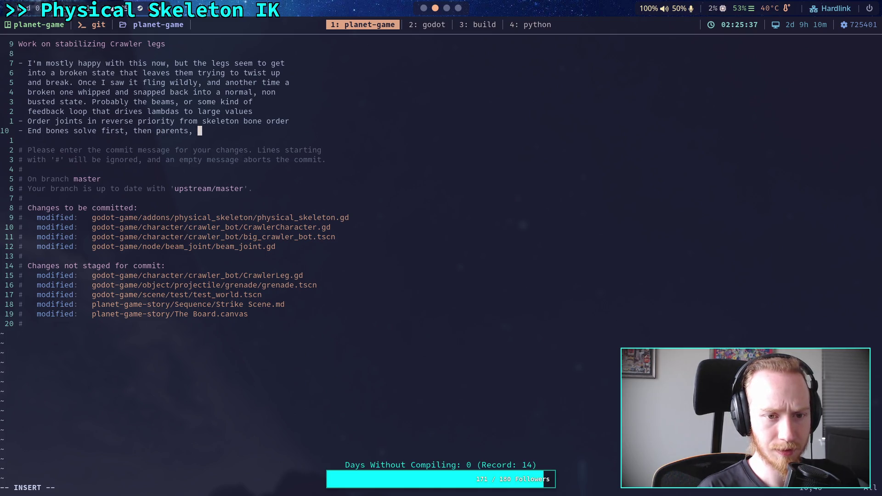
type("and up to root.")
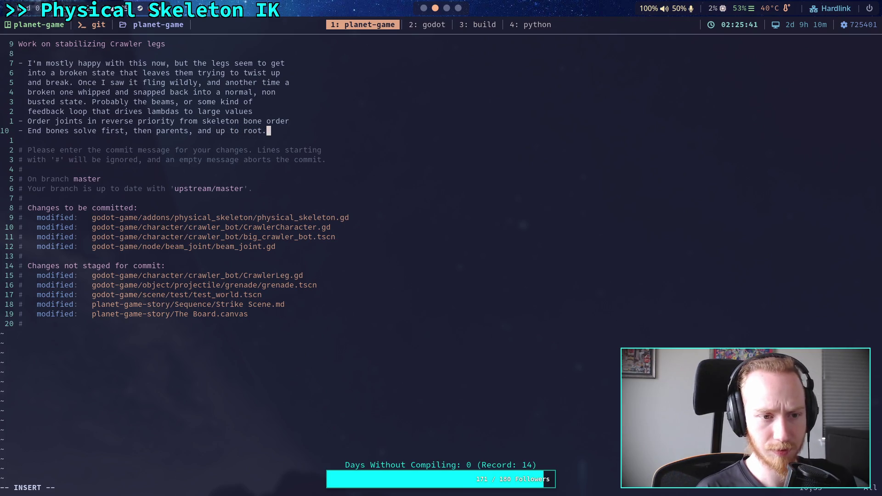
Save the commit message with :wq to complete the commit.
key("Escape")
type(":wq")
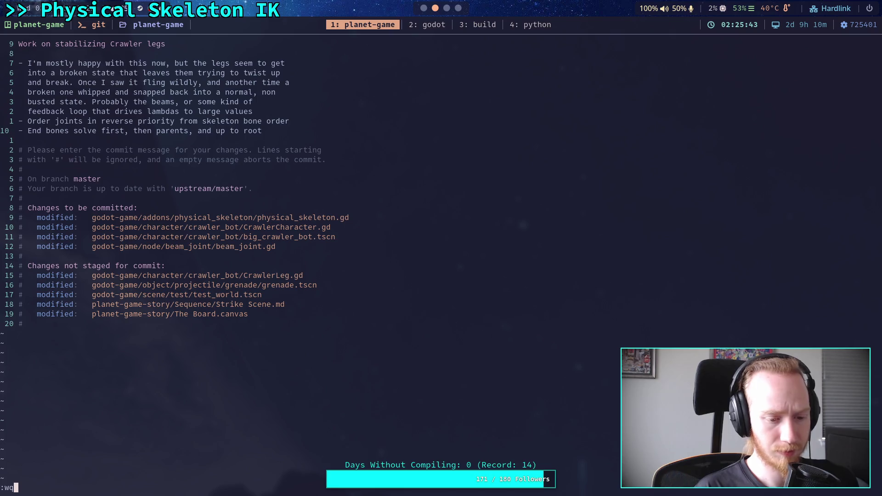
key("Return")
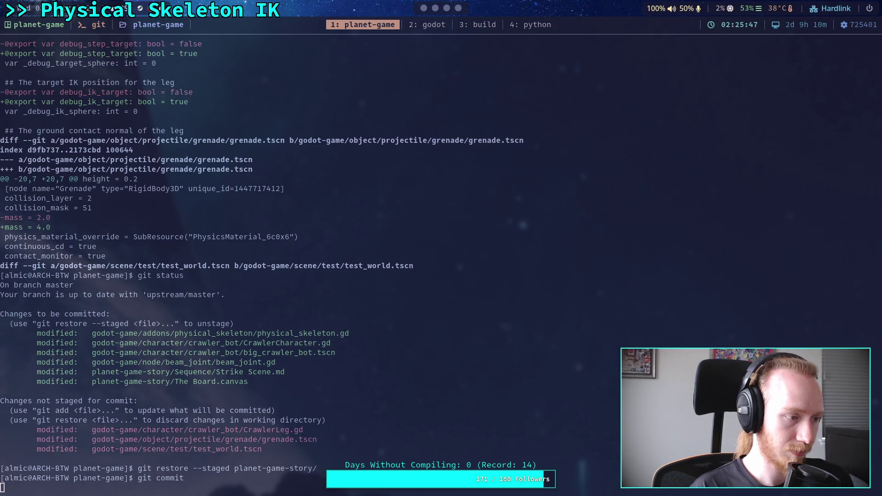
Push the Crawler legs commit to GitHub and check which files remain changed.
type("git push")
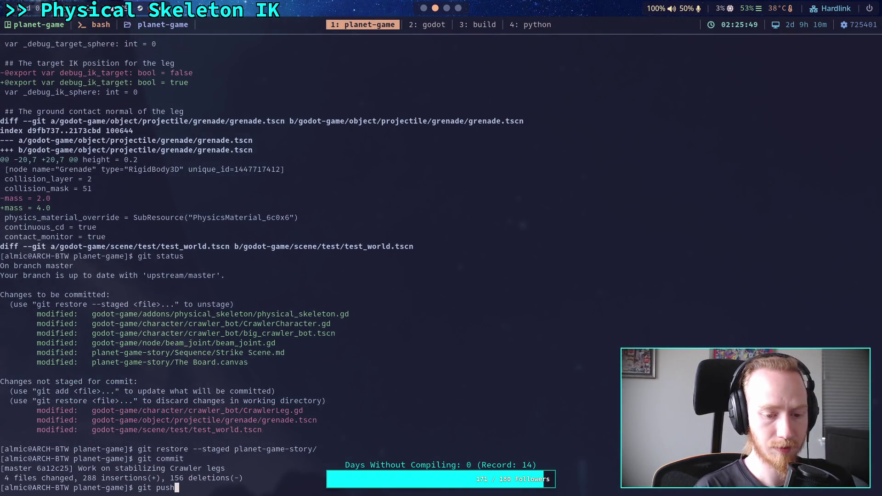
key("Return")
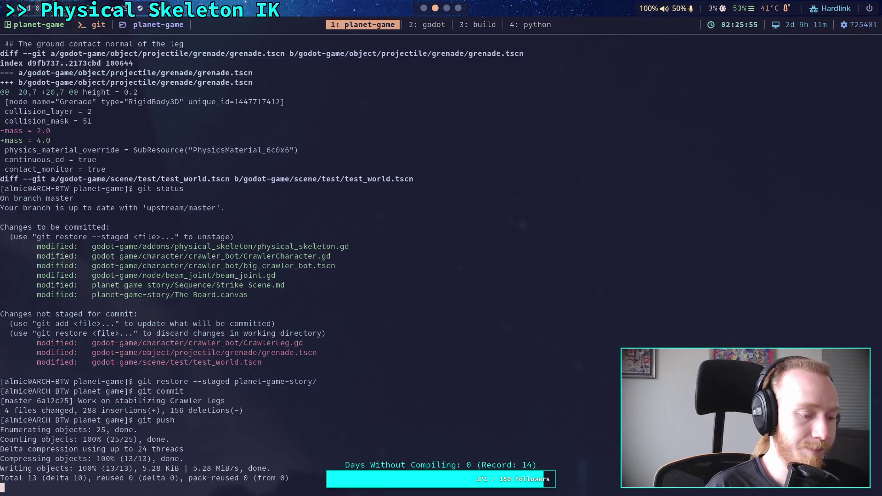
type("git ")
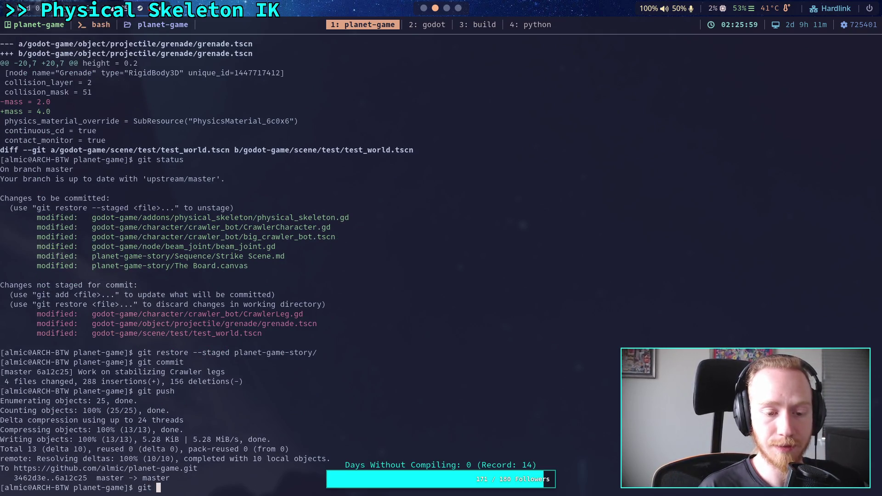
type("status")
key("Return")
Stage planet-game-story/ and commit it as 'Fix Board link, add strike sequence idea'.
type("gi")
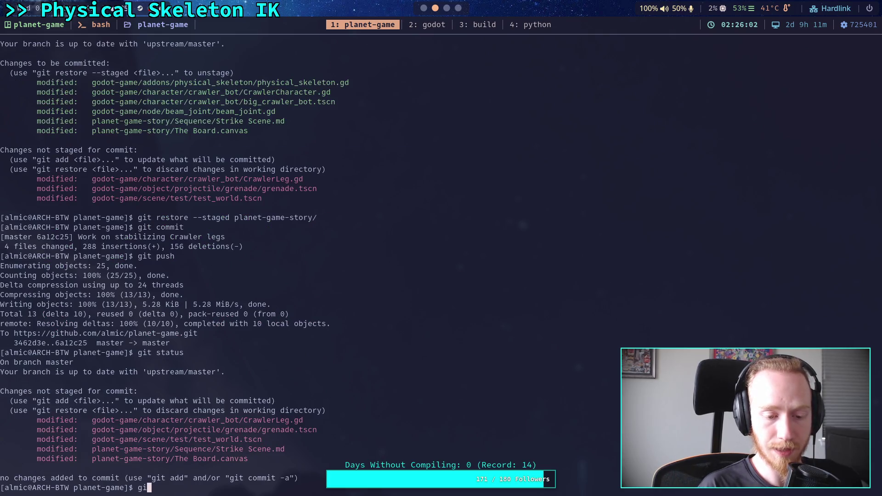
type("t add planet-game-story/")
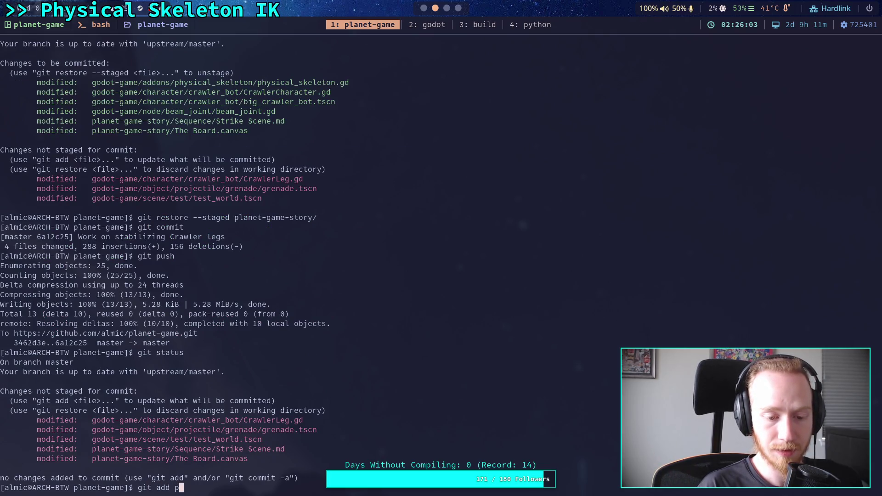
key("Return")
type("it commit")
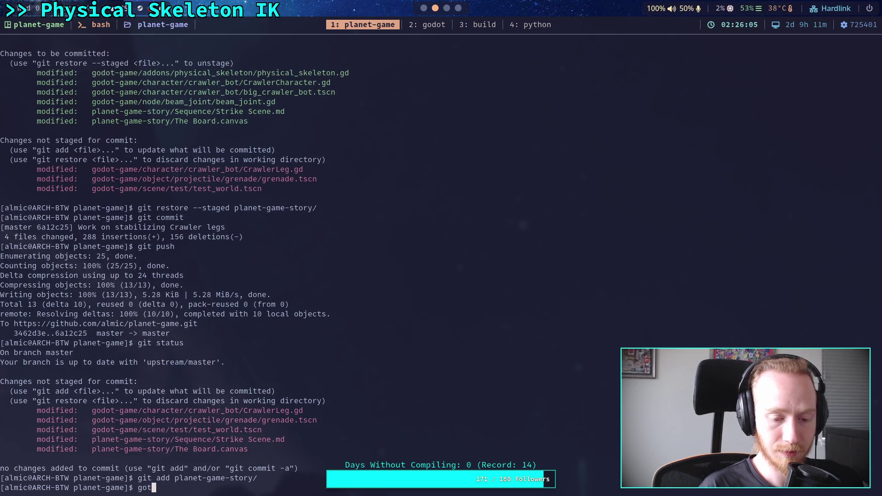
key("Return")
type("iFix")
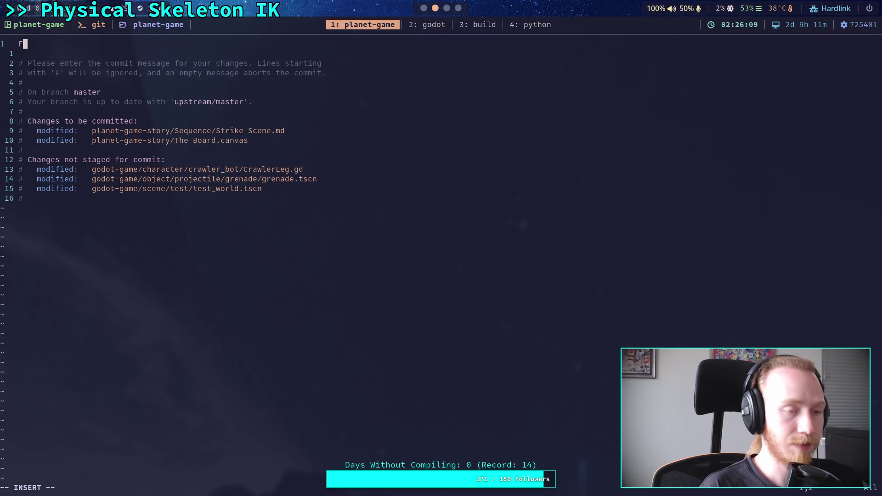
type("Boa")
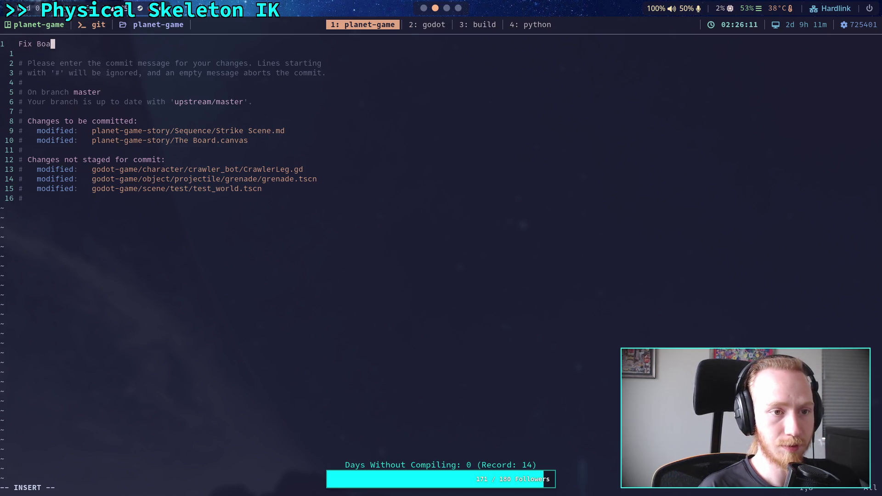
type("rd link")
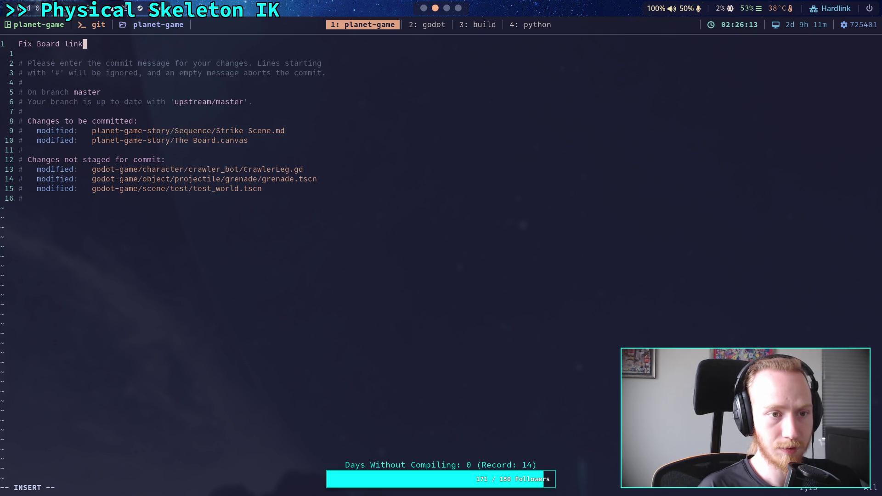
type(", add st")
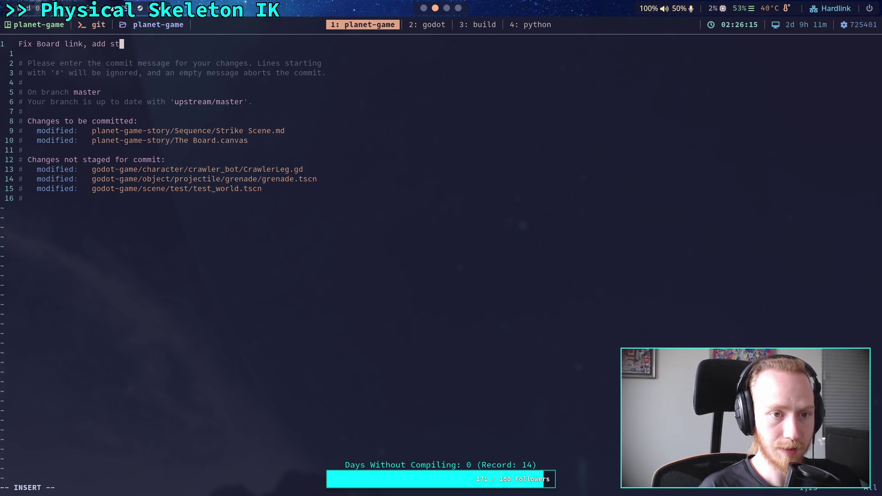
type("rike sequence idea")
key("Escape")
type(":wq")
key("Return")
type("git diff")
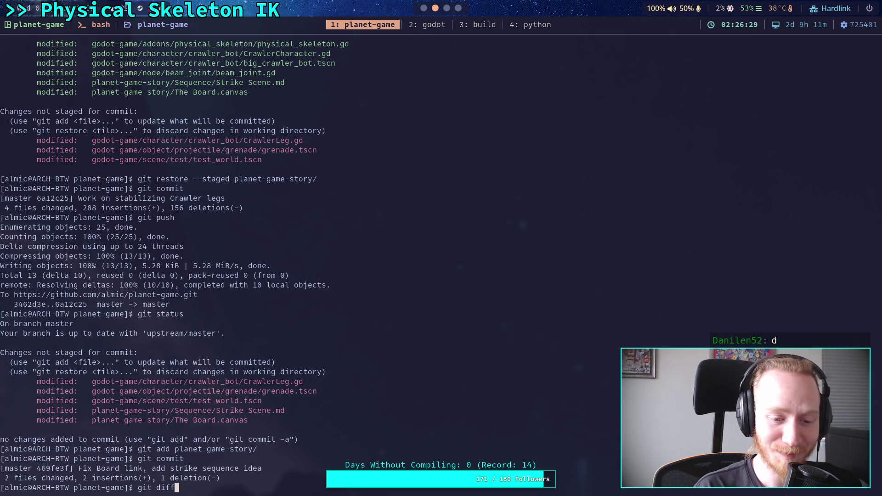
Review the remaining diff, then push the story-notes commit to GitHub.
key("Return")
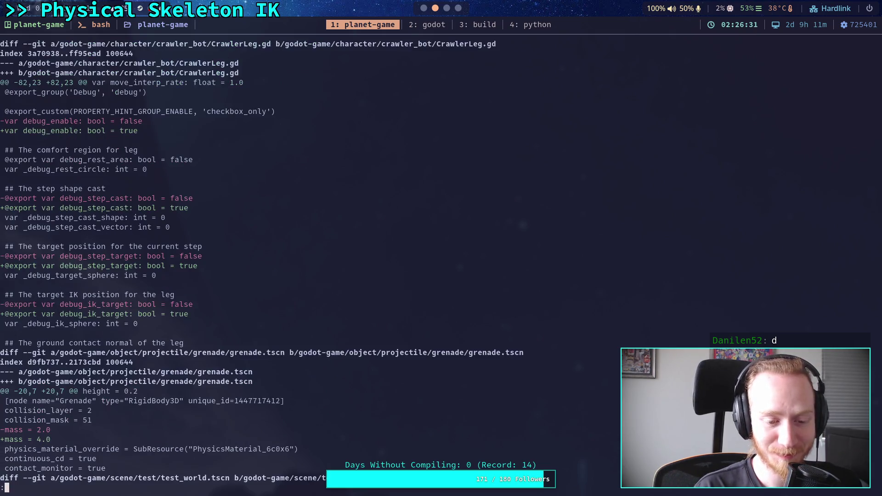
type("q")
type("git push")
key("Return")
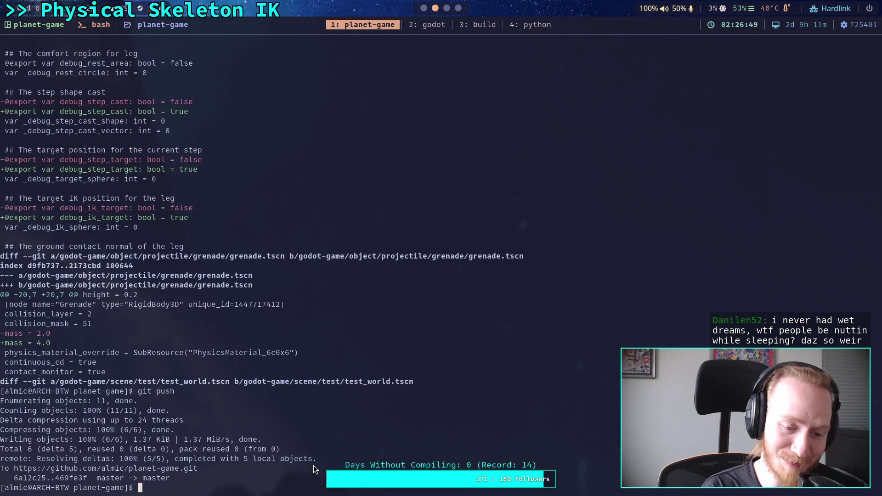
Run git status to confirm planet-game is up to date, with three files still unstaged.
type("git")
key("BackSpace")
key("BackSpace")
key("BackSpace")
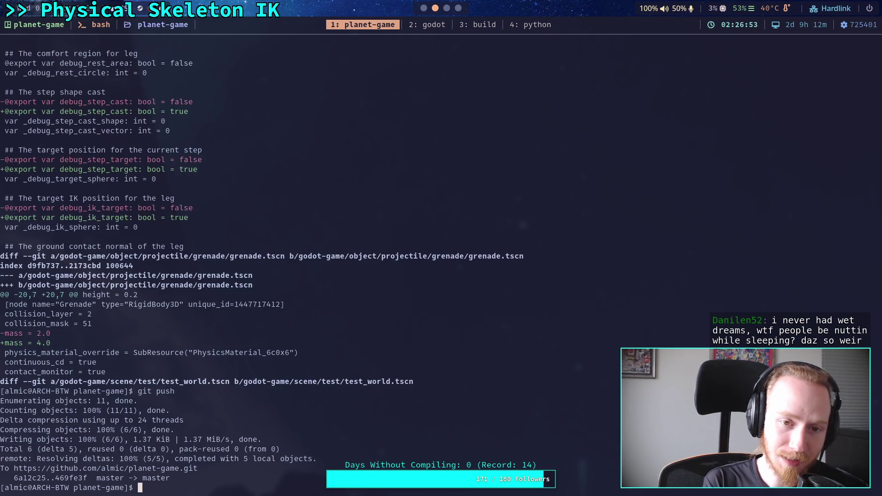
type("git status")
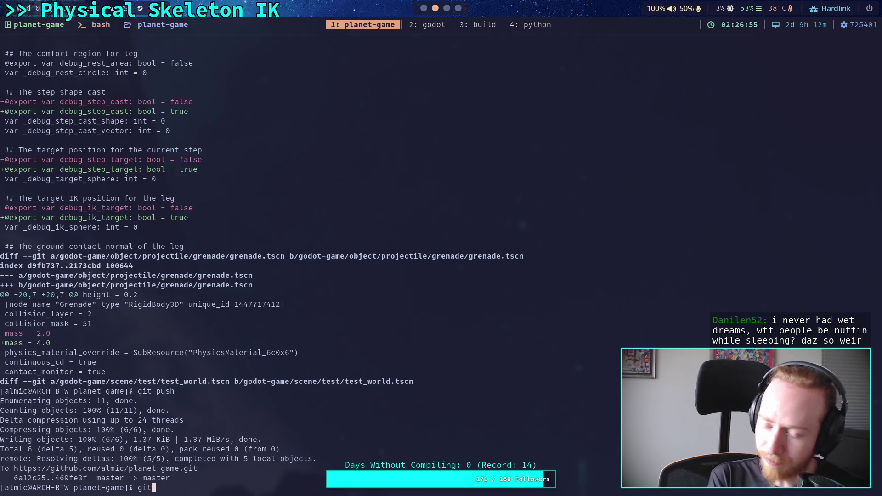
key("Return")
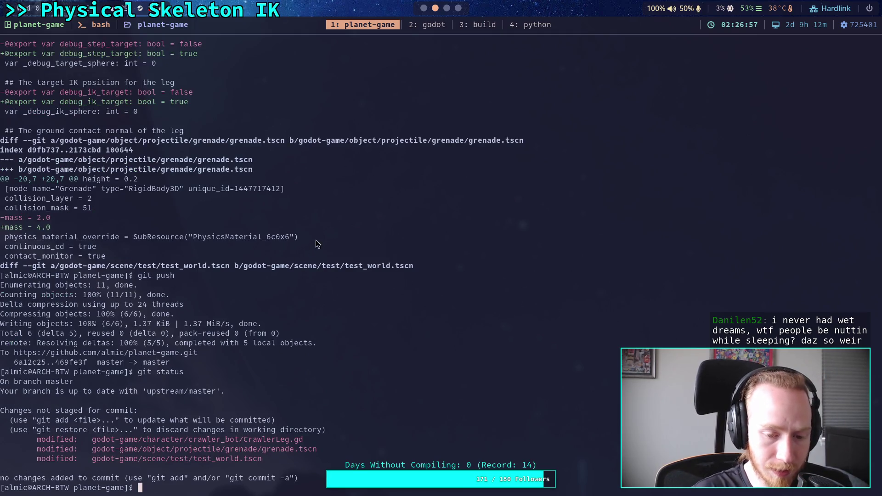
left_click(434, 27)
In the build terminal, review godot's git status and log, then force-push planet-game with git push -f.
left_click(485, 27)
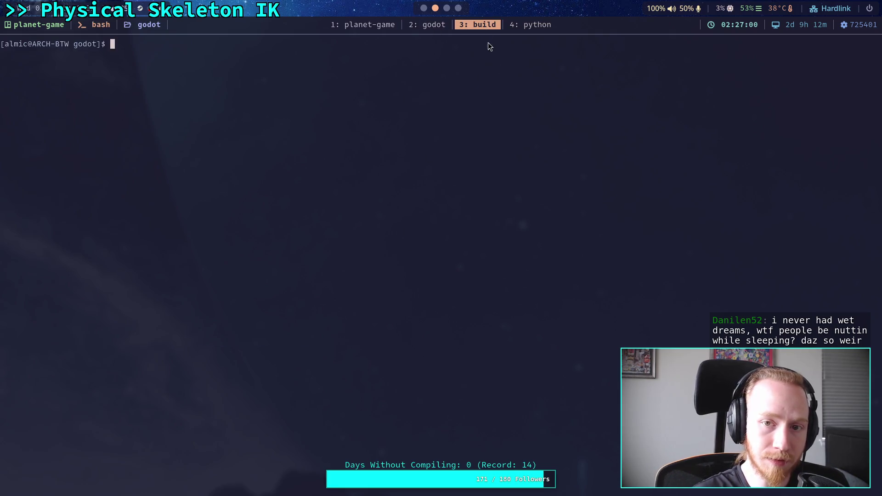
type("git status")
key("Return")
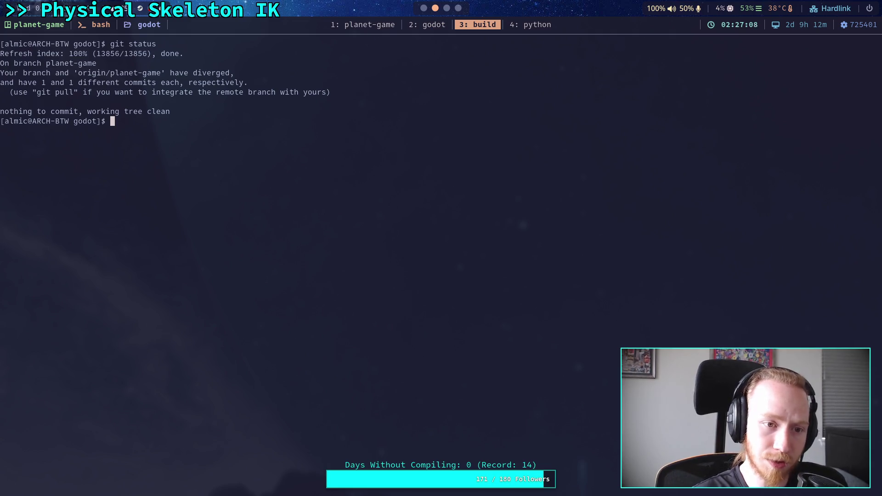
type("git log")
key("Return")
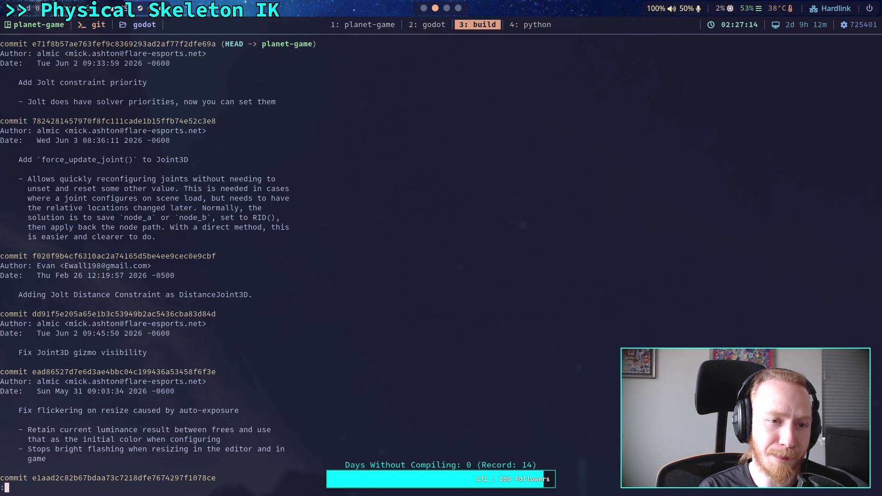
type("qgit push -f")
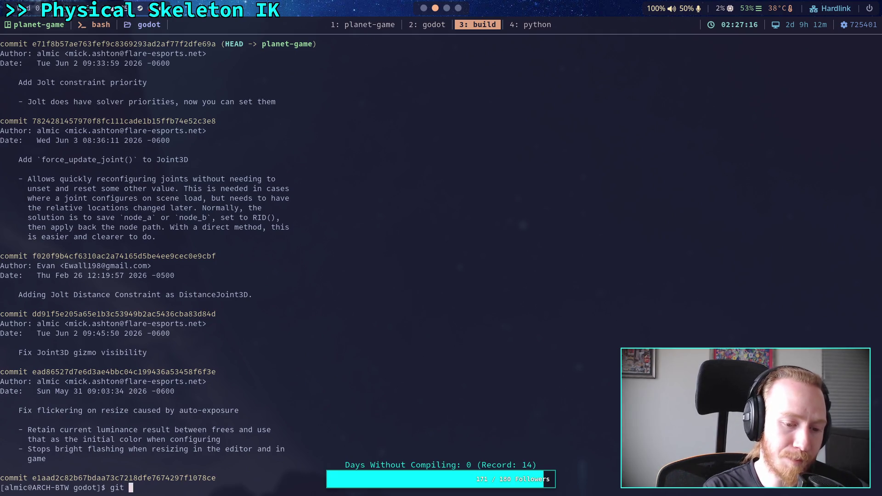
key("Return")
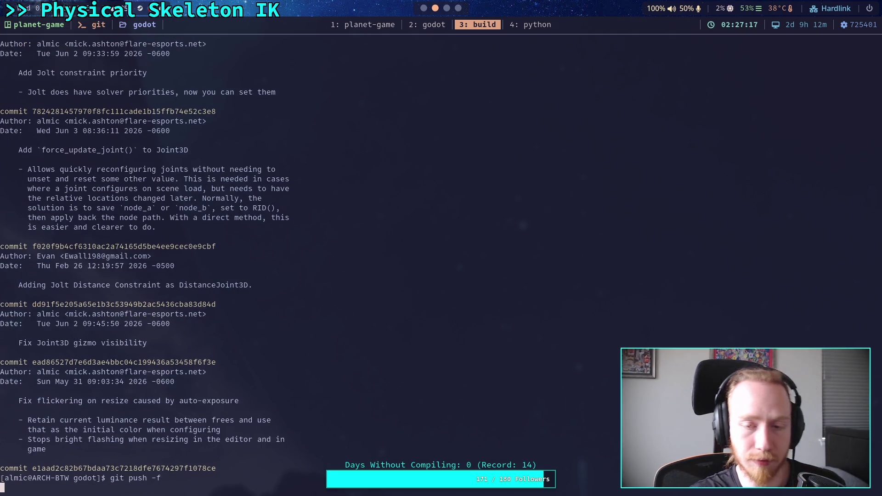
left_click(458, 8)
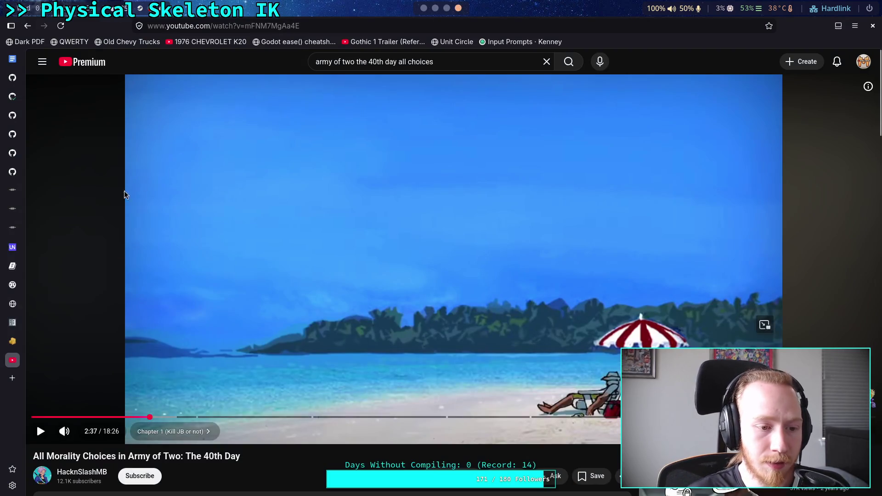
On GitHub, go from the pull request to my repositories and open the godot fork.
key("ctrl+Tab")
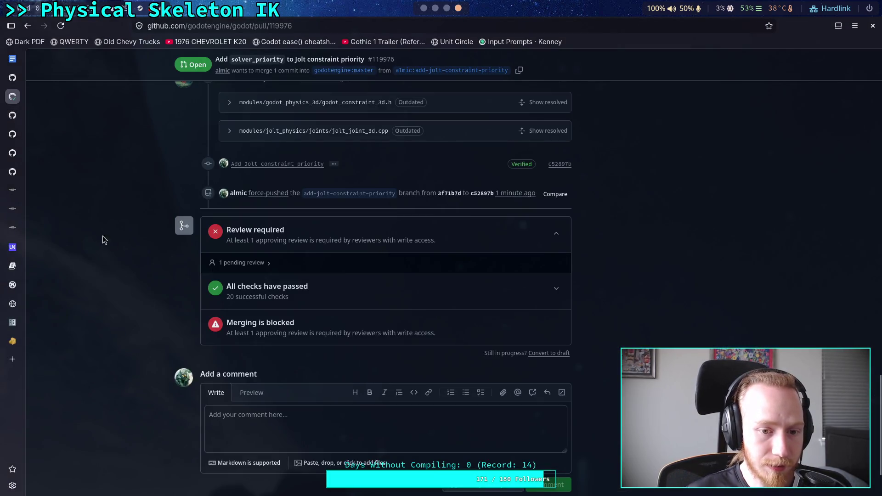
scroll(112, 243, "up", 4)
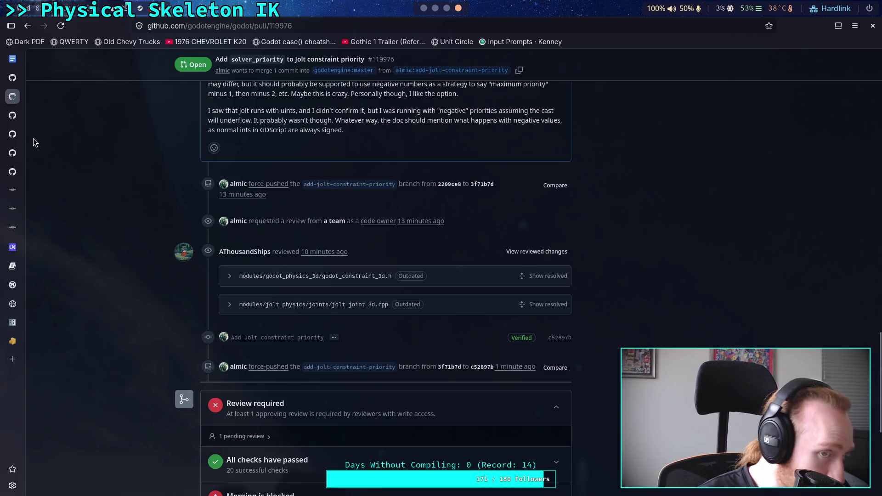
left_click(12, 77)
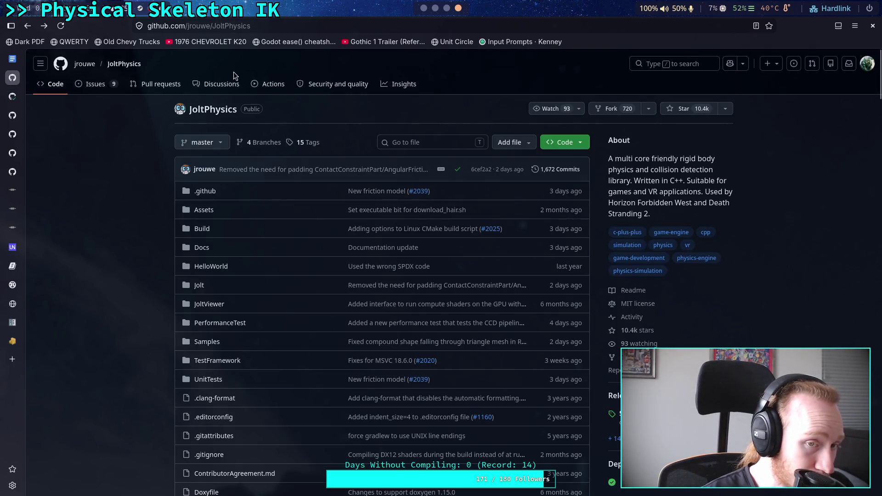
left_click(867, 64)
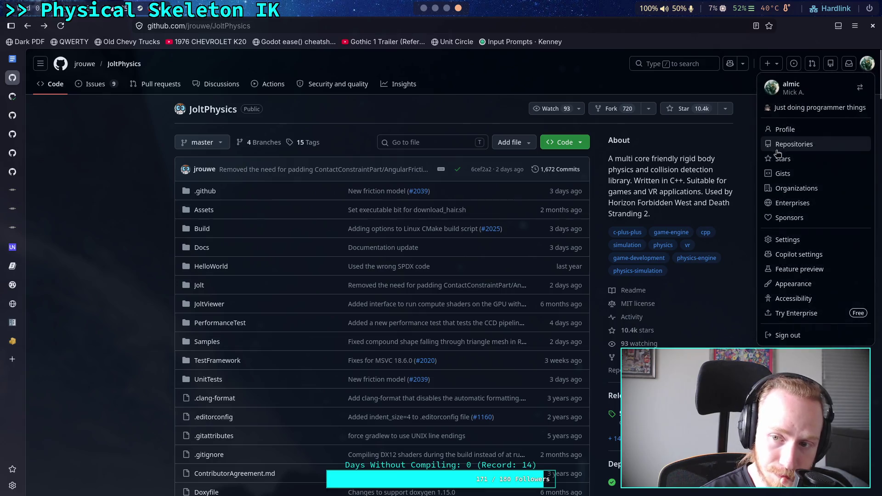
left_click(794, 143)
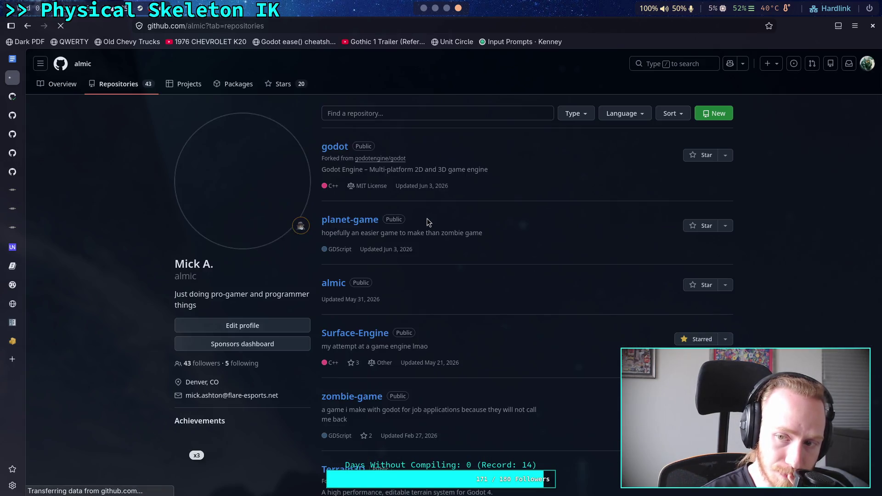
left_click(340, 150)
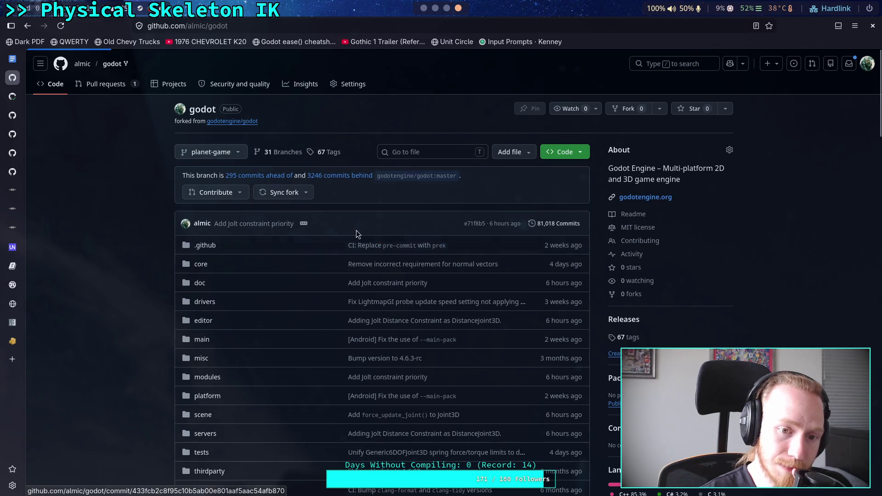
Review the fork's commit e71f8b5 'Add Jolt constraint priority', then check the terminal's push result.
left_click(253, 223)
left_click(225, 184)
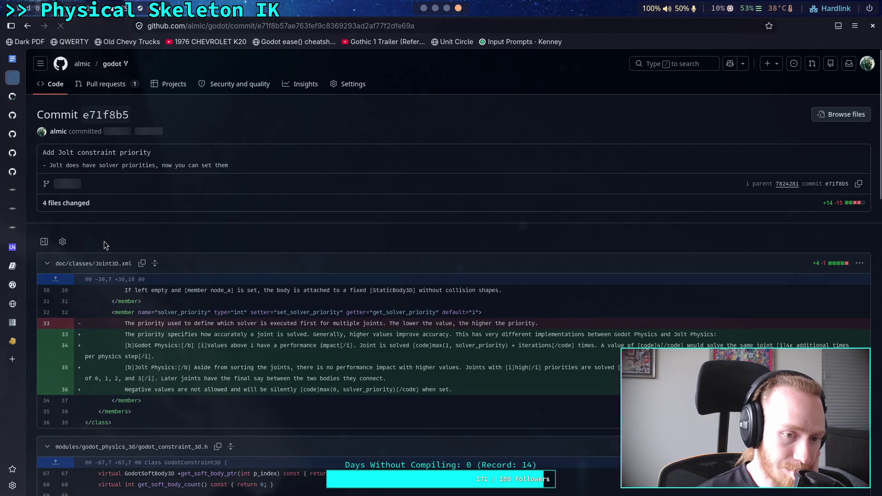
scroll(99, 239, "down", 15)
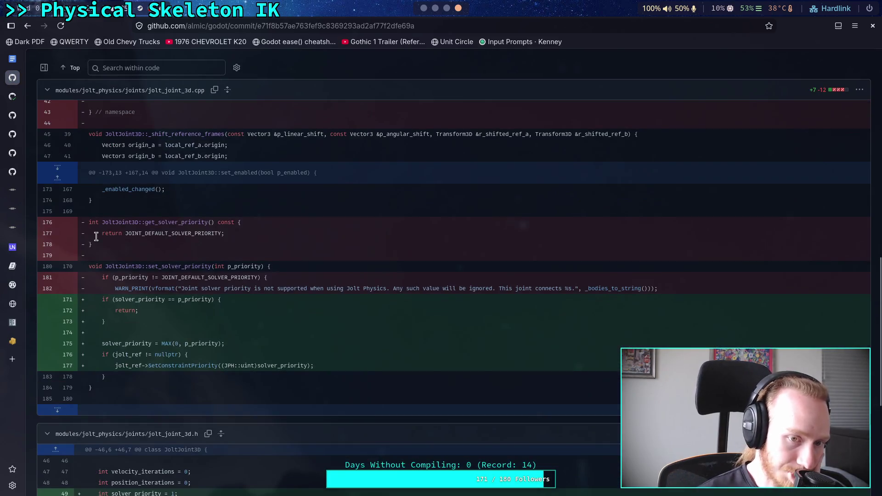
scroll(96, 237, "down", 5)
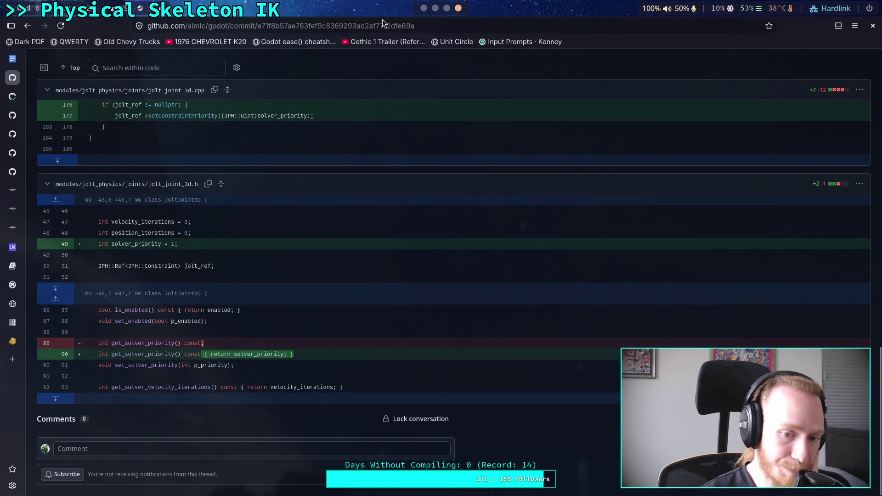
left_click(424, 7)
left_click(435, 8)
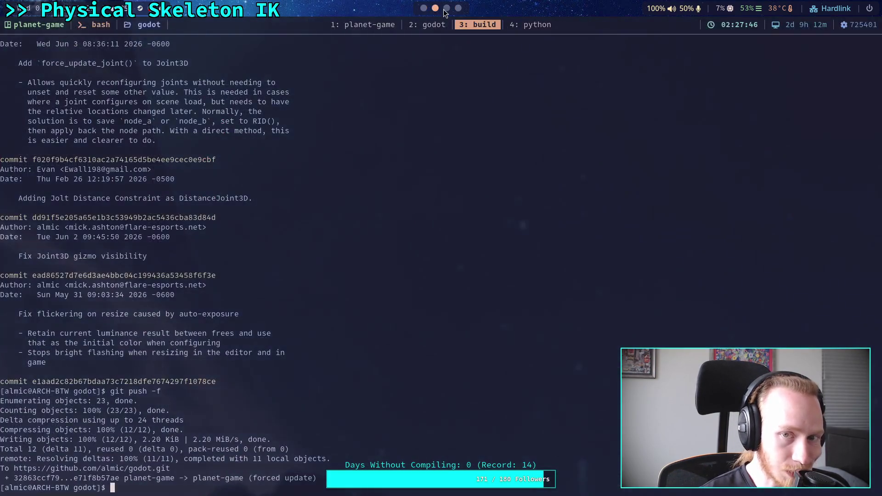
left_click(446, 8)
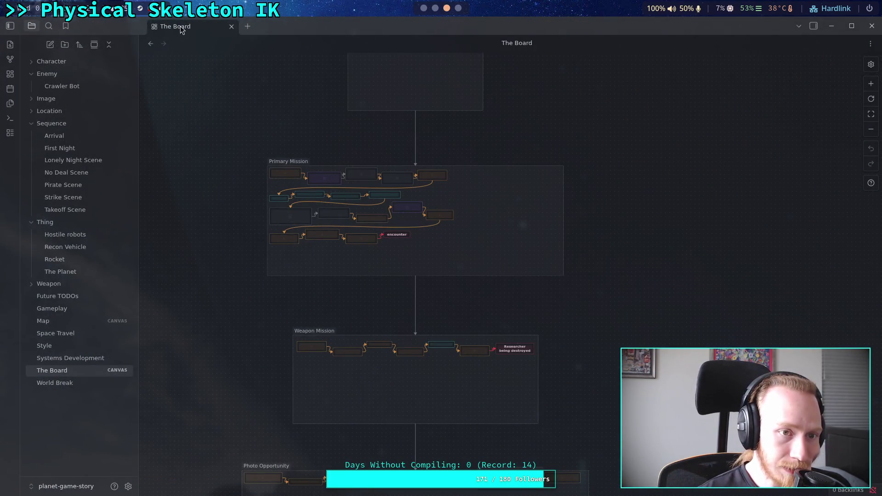
Close The Board canvas and open the Future TODOs note.
left_click(231, 27)
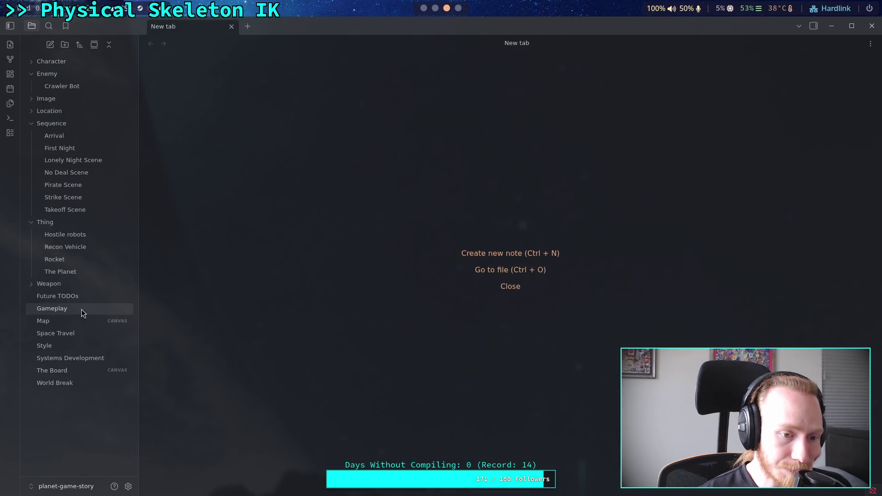
left_click(88, 297)
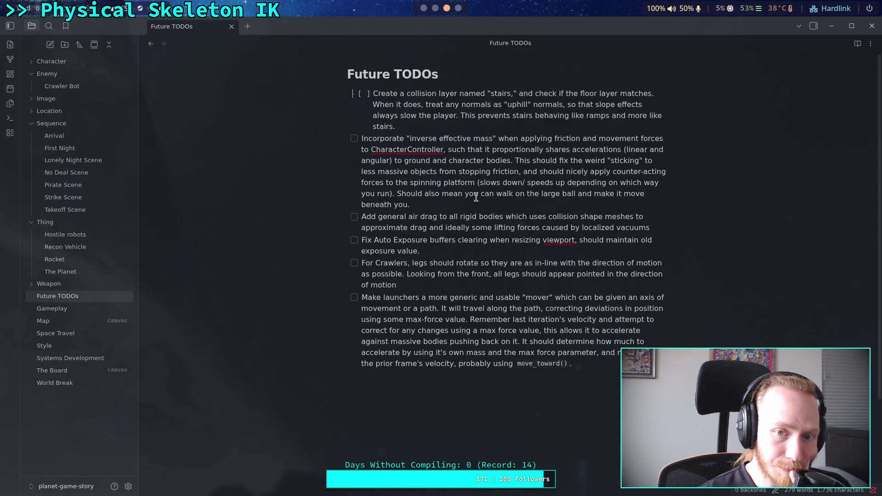
left_click(411, 204)
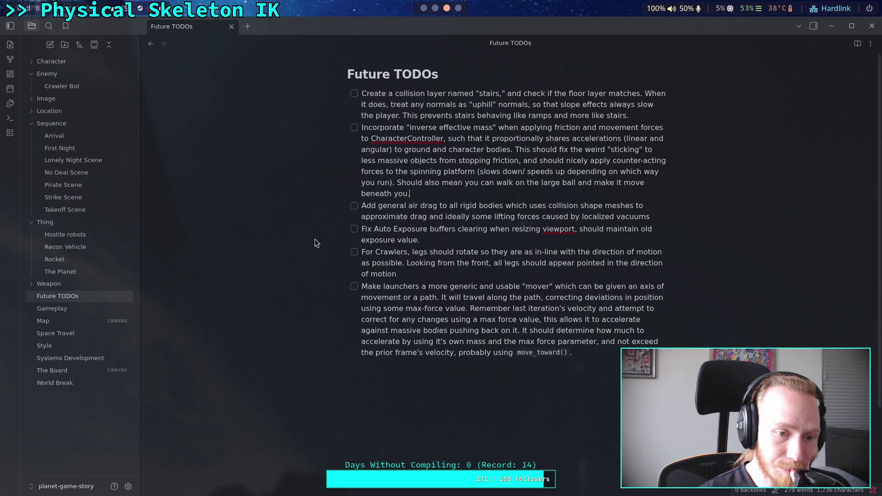
Collapse the Thing and Sequence folders and open Crawler Bot at TODO NOW FOR LEG PHYSICS.
left_click(36, 224)
left_click(29, 123)
left_click(62, 86)
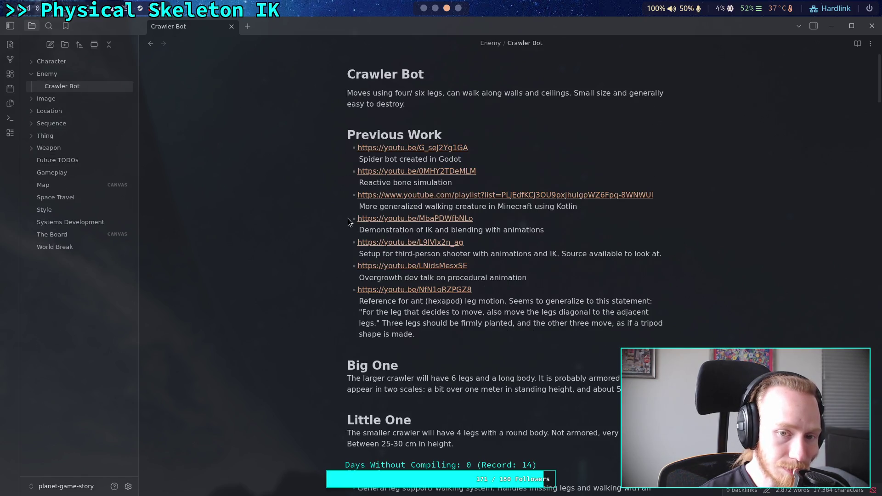
scroll(296, 199, "down", 10)
scroll(450, 235, "down", 6)
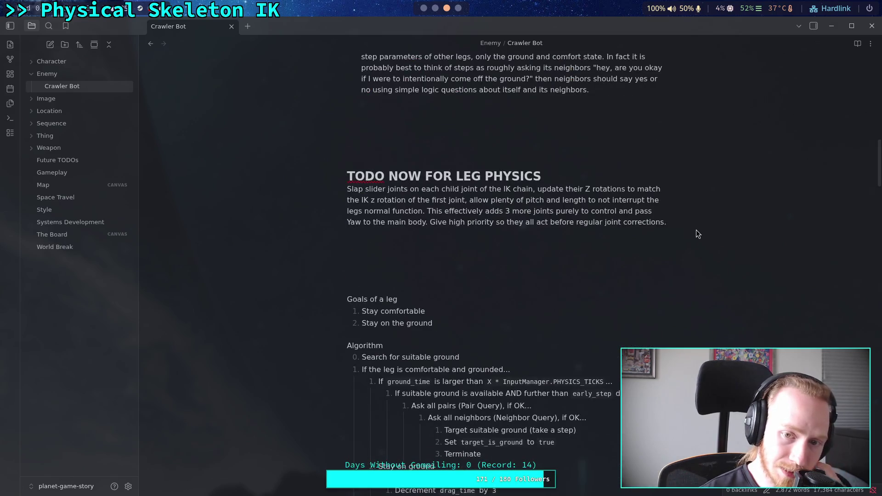